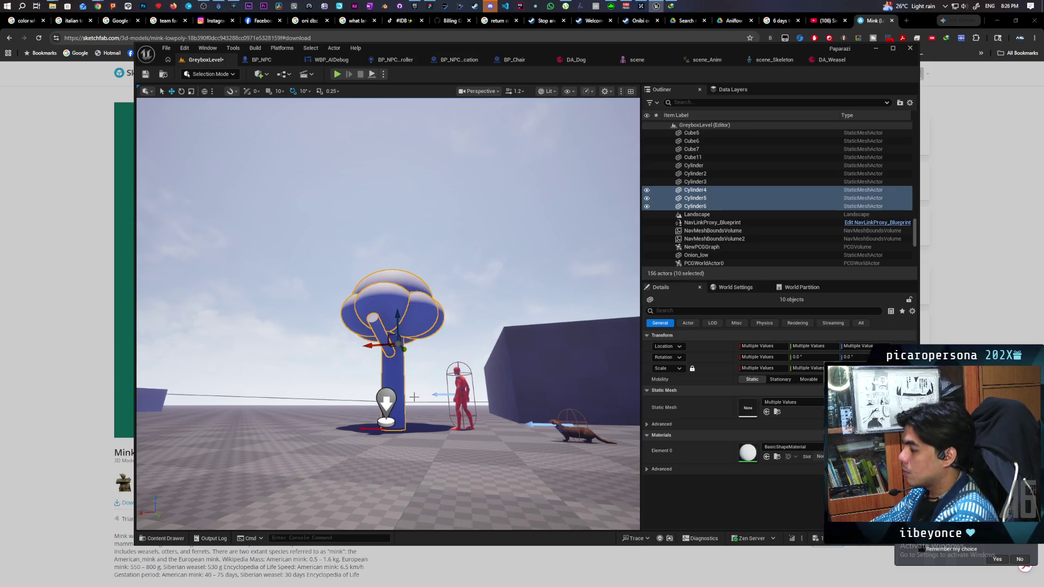
- Toggle the tree actors' visibility and frame the greybox tree in the viewport
click(647, 190)
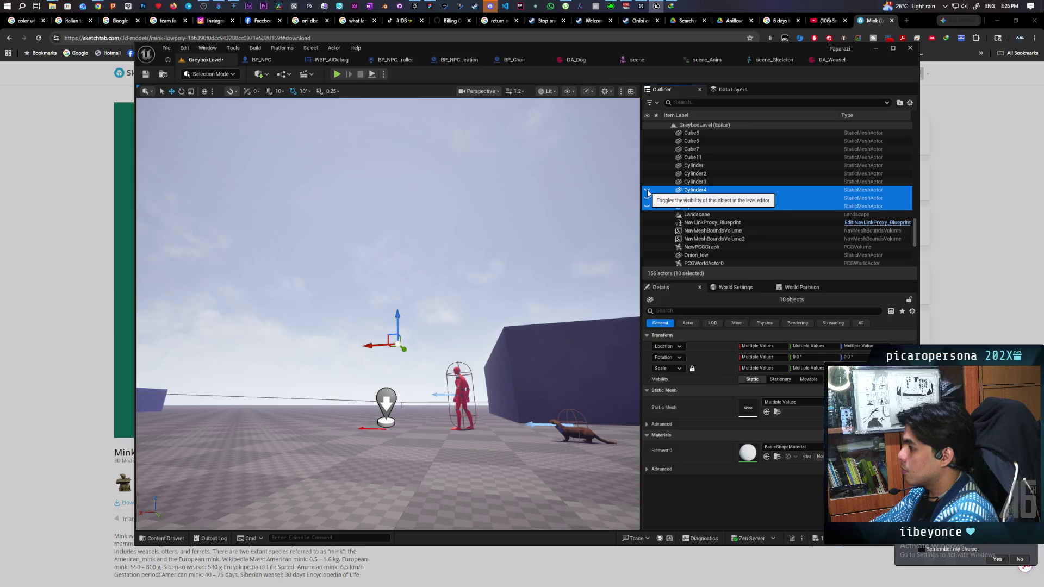
click(647, 189)
mouse_move(380, 326)
mouse_down()
mouse_move(370, 270)
mouse_move(353, 272)
mouse_move(386, 272)
mouse_move(364, 271)
mouse_move(384, 285)
mouse_move(383, 258)
mouse_move(457, 228)
mouse_up()
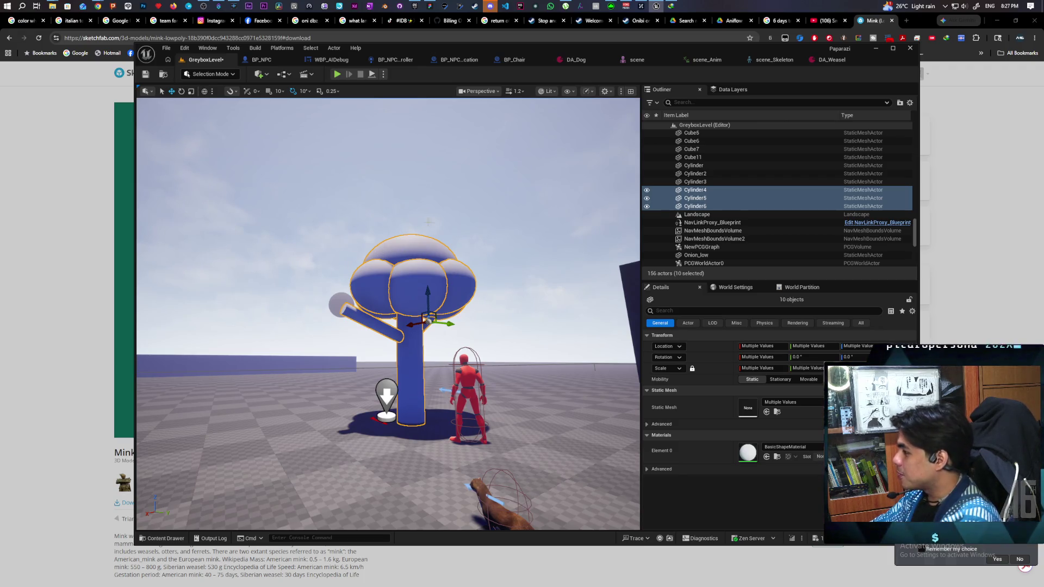
mouse_move(425, 213)
mouse_down()
mouse_move(425, 228)
mouse_move(451, 244)
mouse_move(430, 206)
mouse_move(391, 228)
mouse_up()
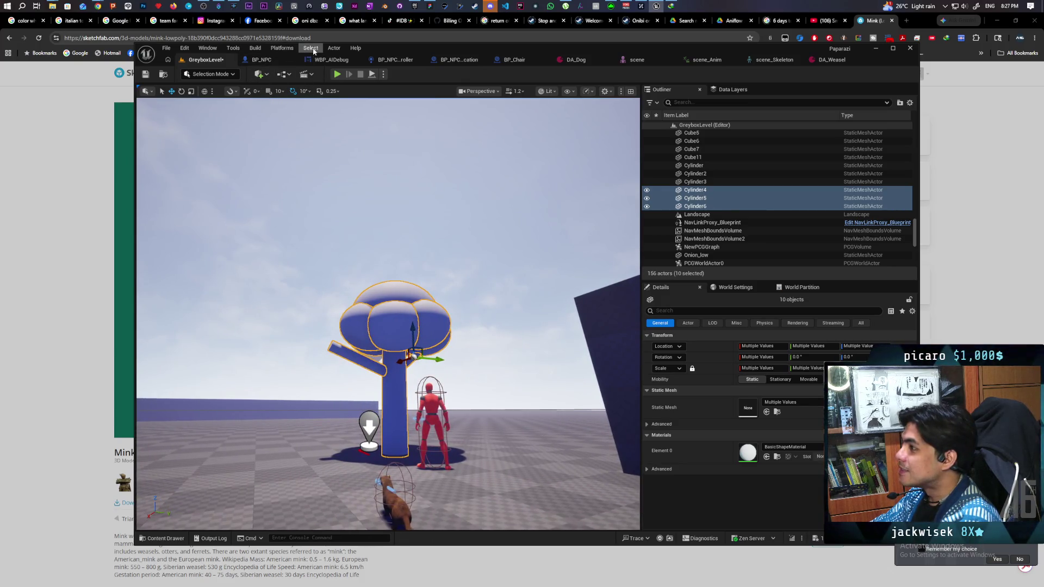
- Start merging the tree actors into one static mesh, then cancel the save
click(334, 48)
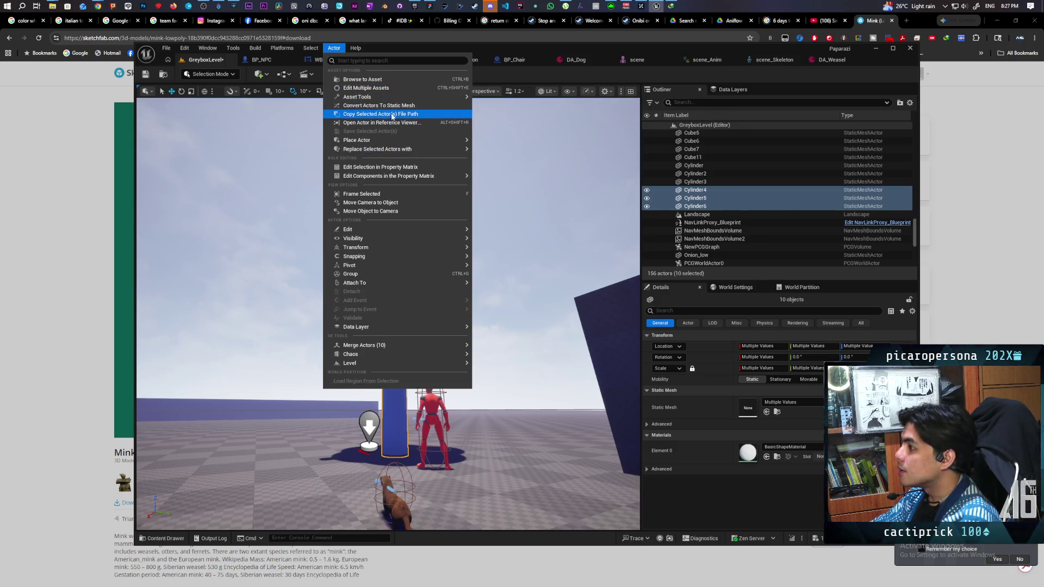
mouse_move(384, 143)
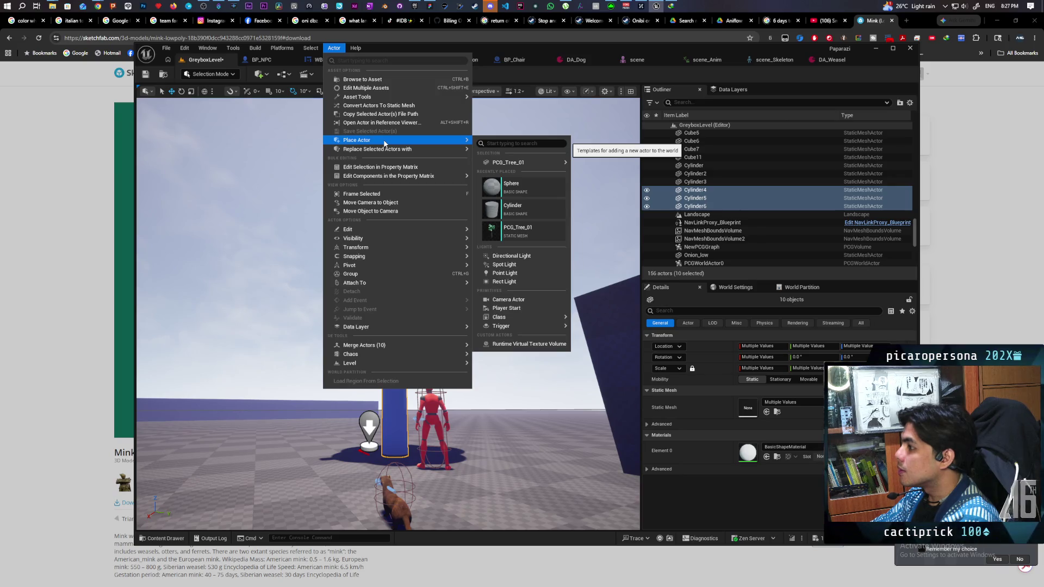
mouse_move(383, 100)
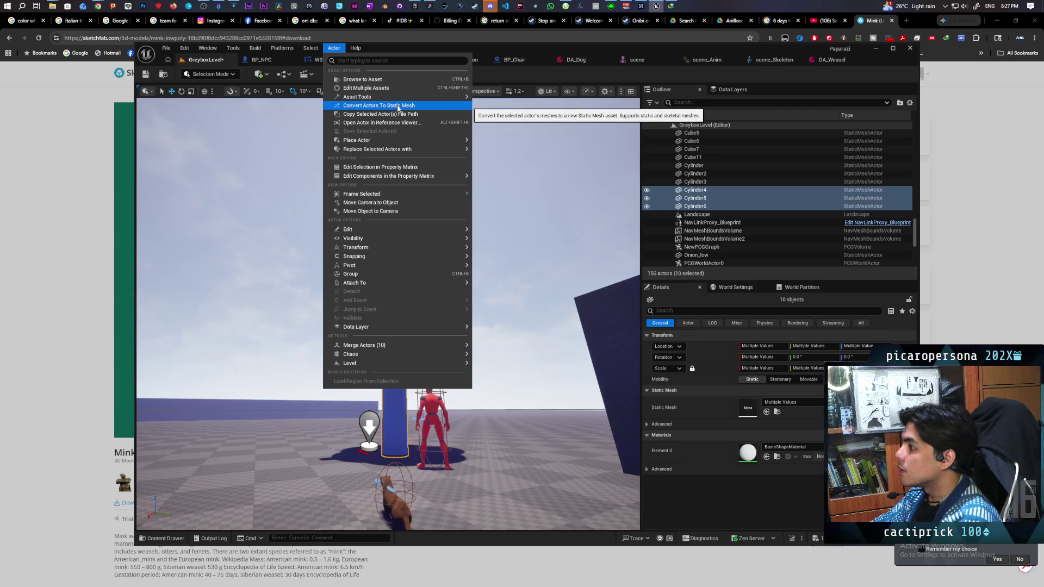
click(398, 108)
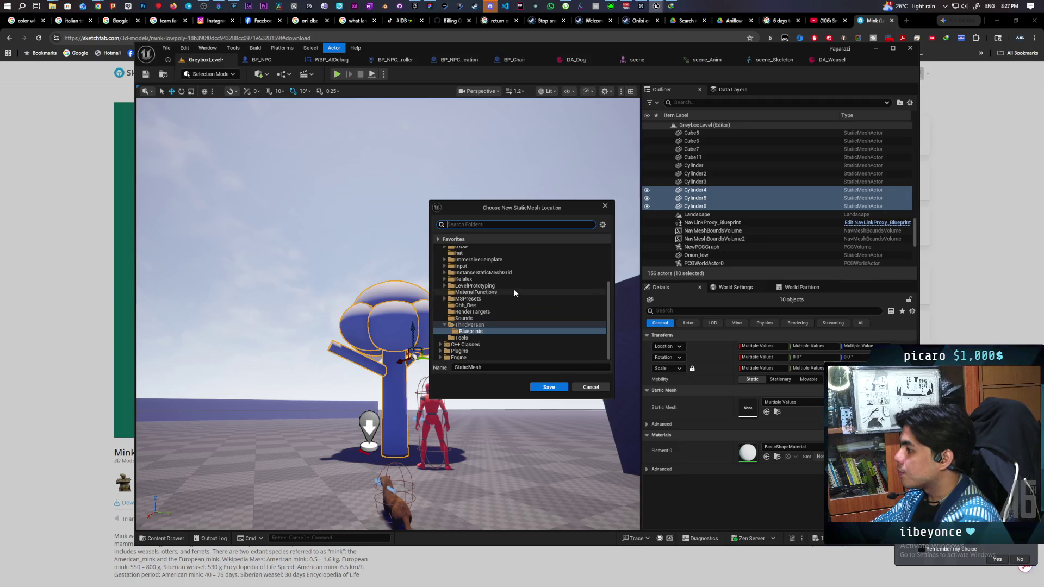
scroll(514, 293, up, 3)
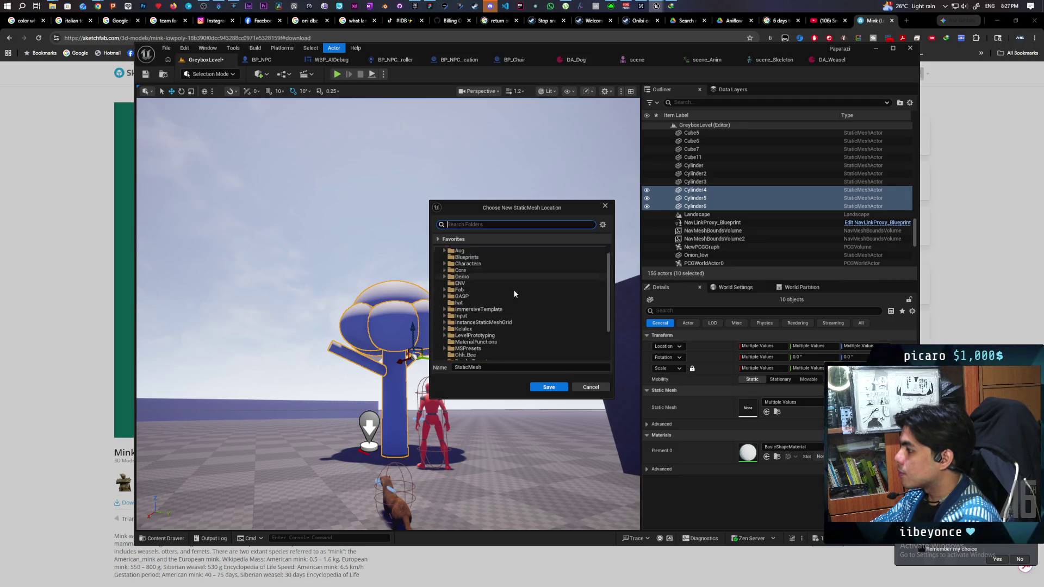
scroll(516, 301, down, 3)
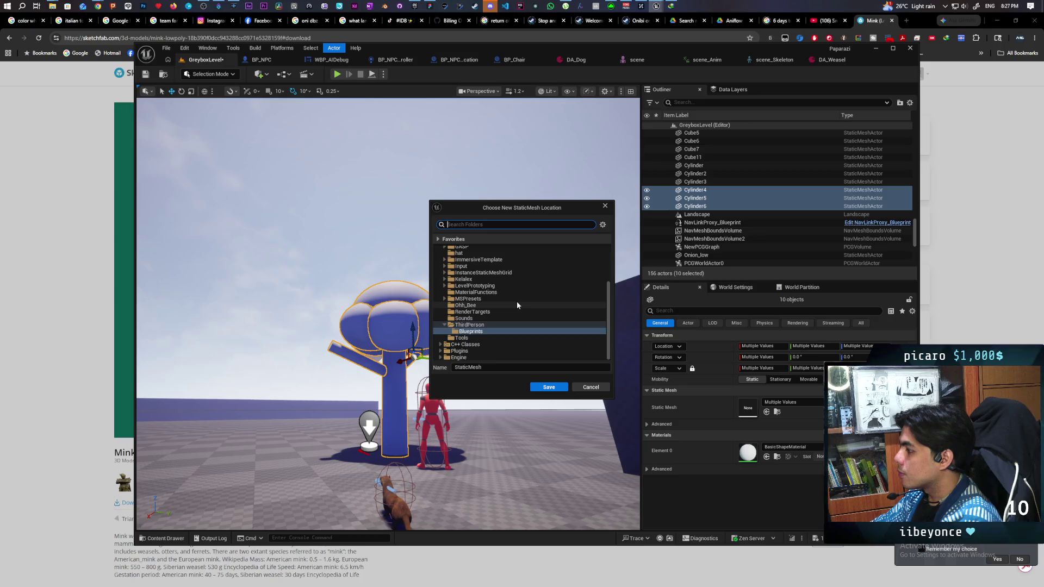
scroll(498, 351, up, 2)
scroll(506, 337, up, 2)
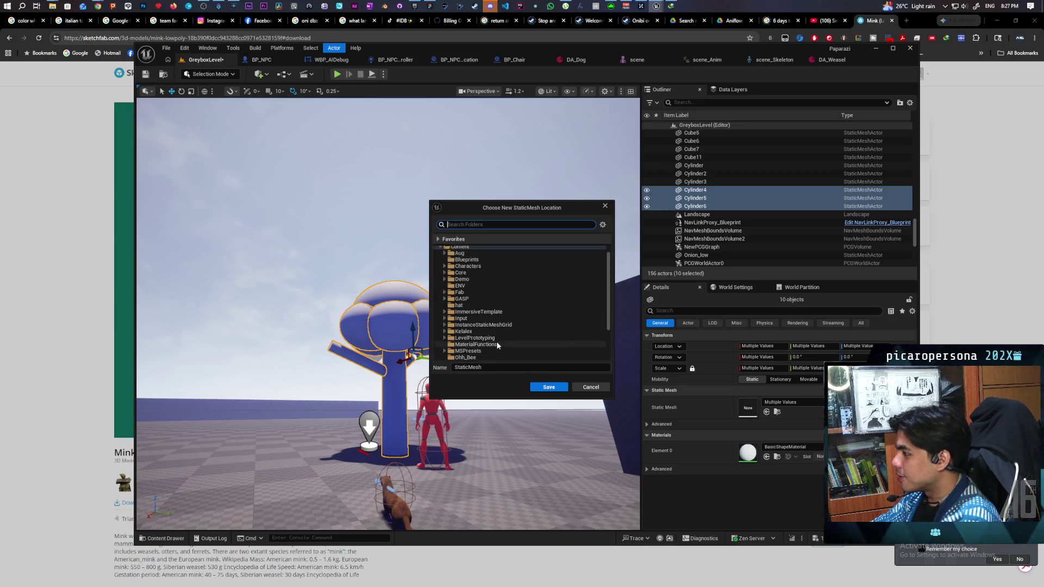
scroll(497, 344, up, 1)
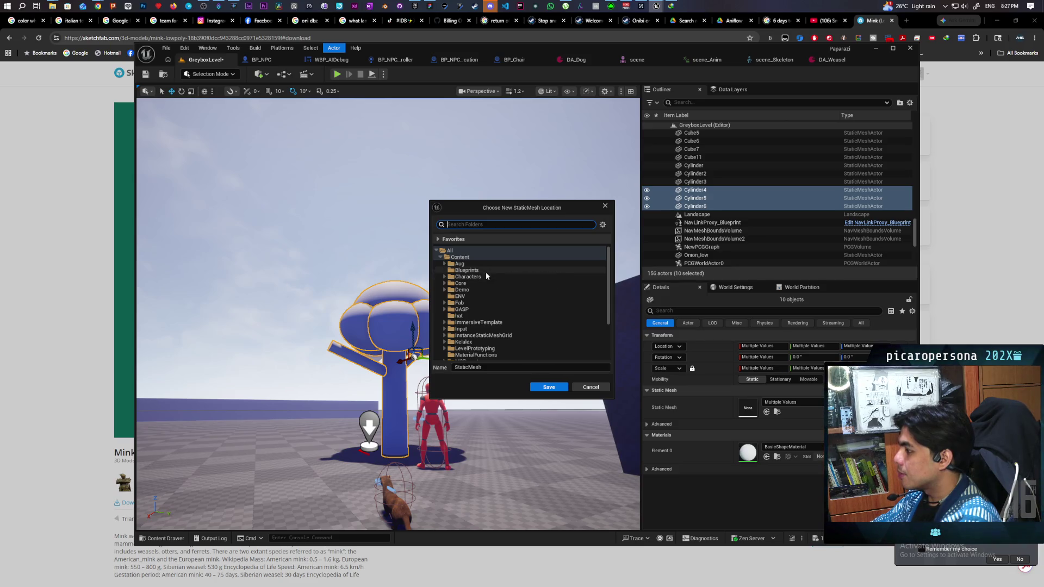
scroll(483, 307, down, 3)
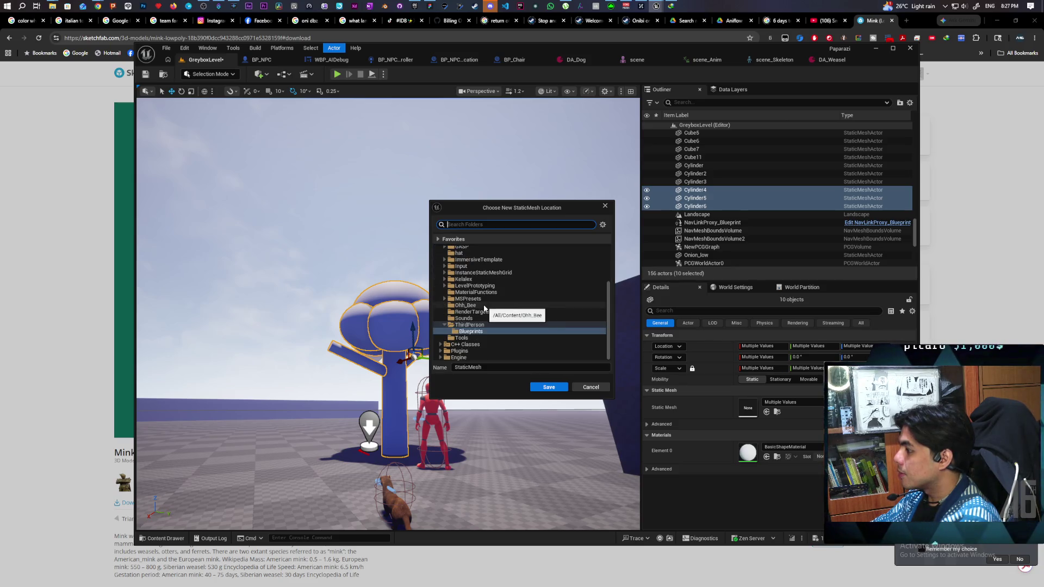
scroll(507, 300, up, 5)
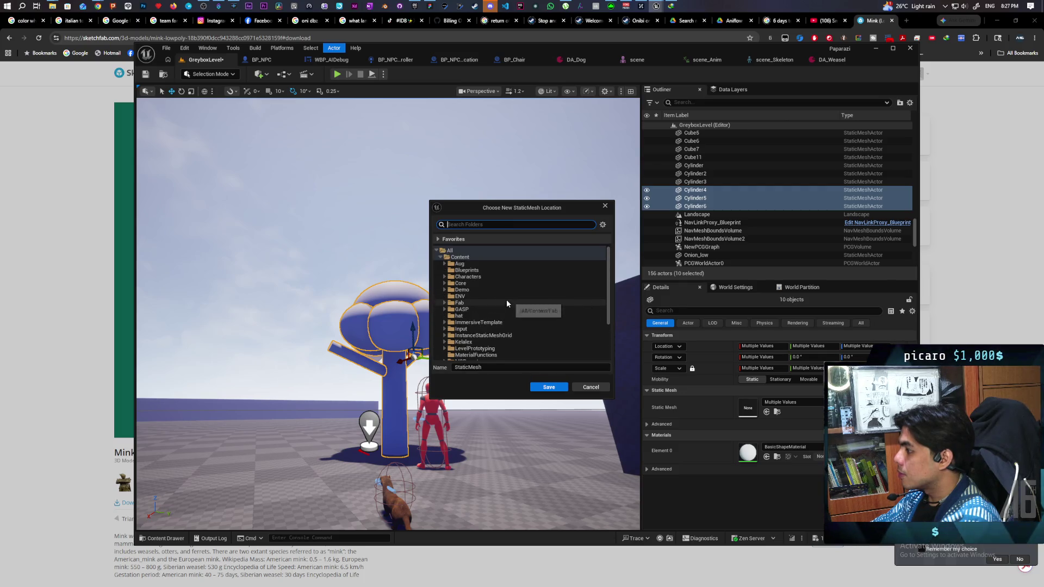
click(590, 387)
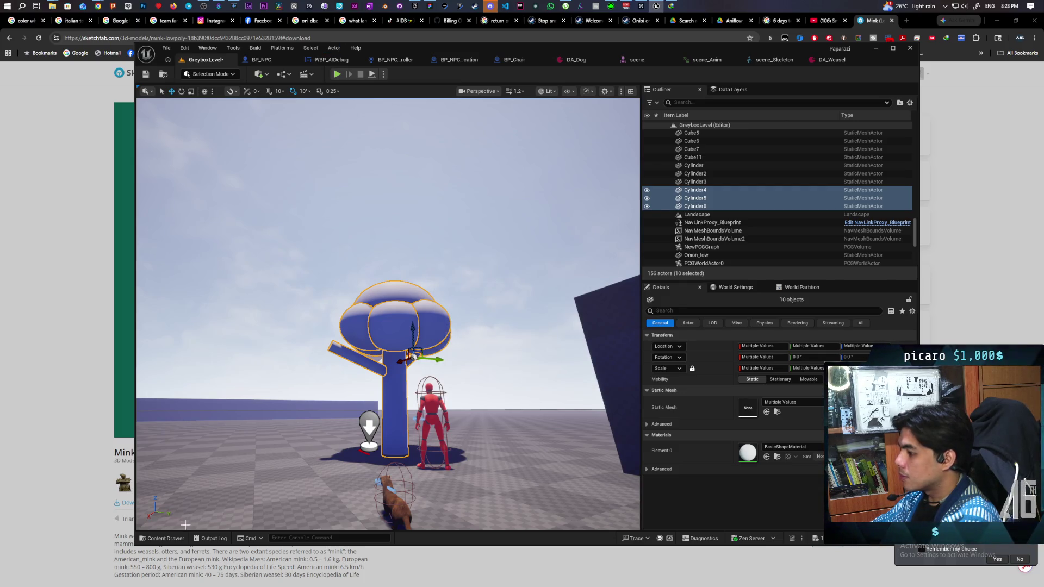
- Inspect the blue bed's static mesh component and locate the Bed asset in the content library
drag(583, 388, 533, 380)
key(f)
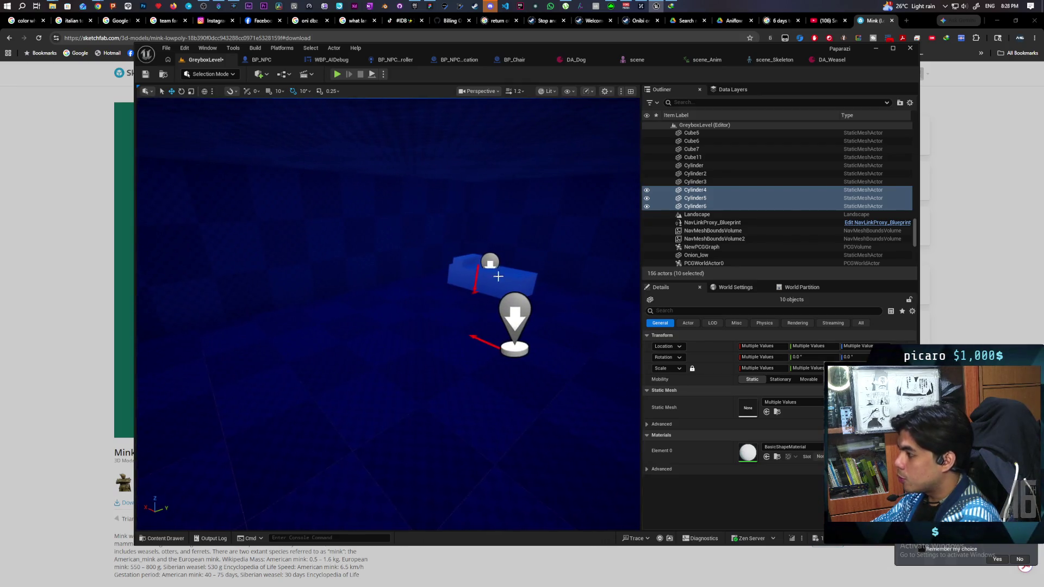
click(498, 277)
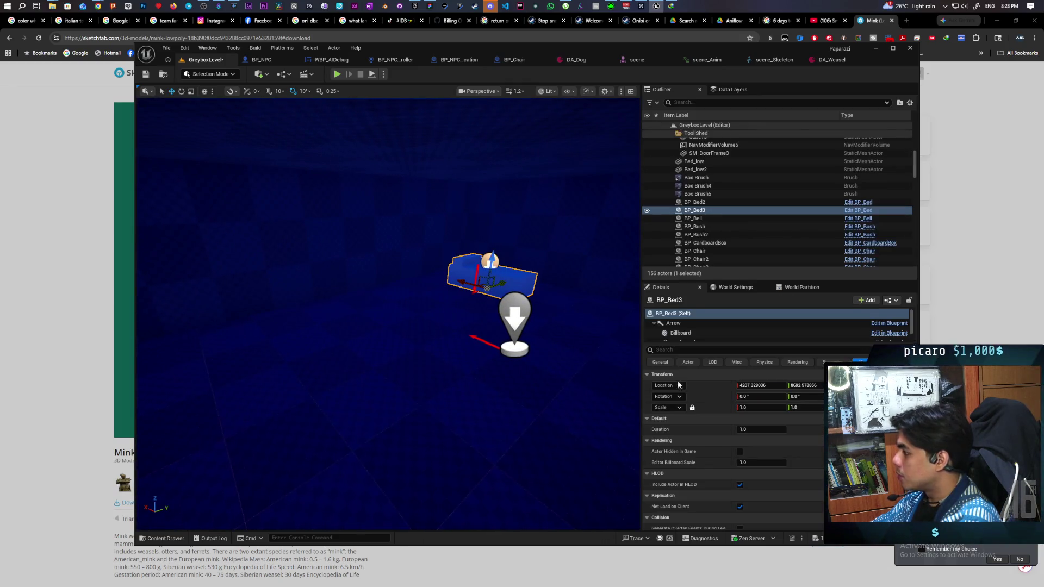
click(690, 330)
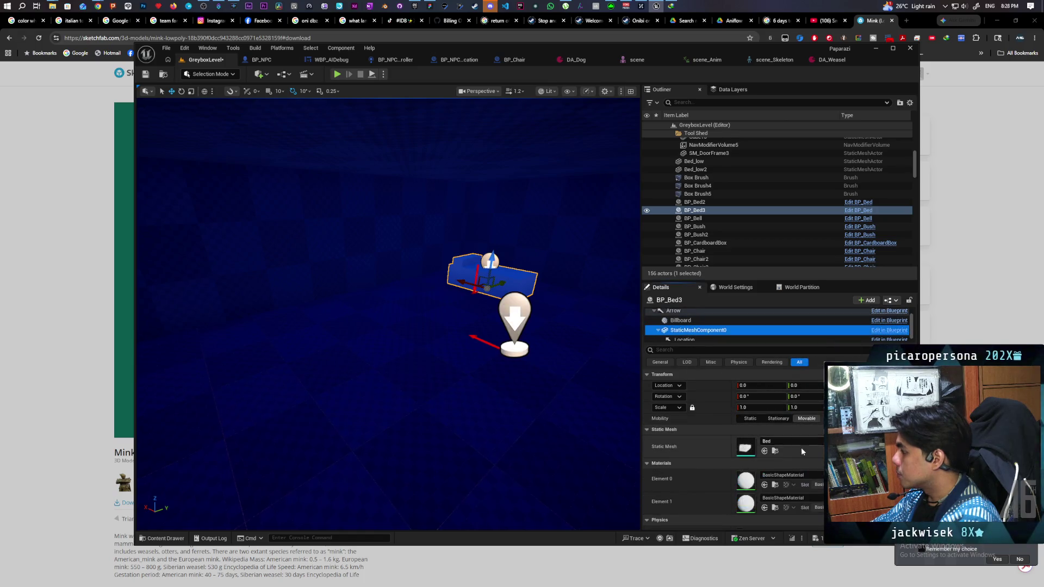
click(775, 451)
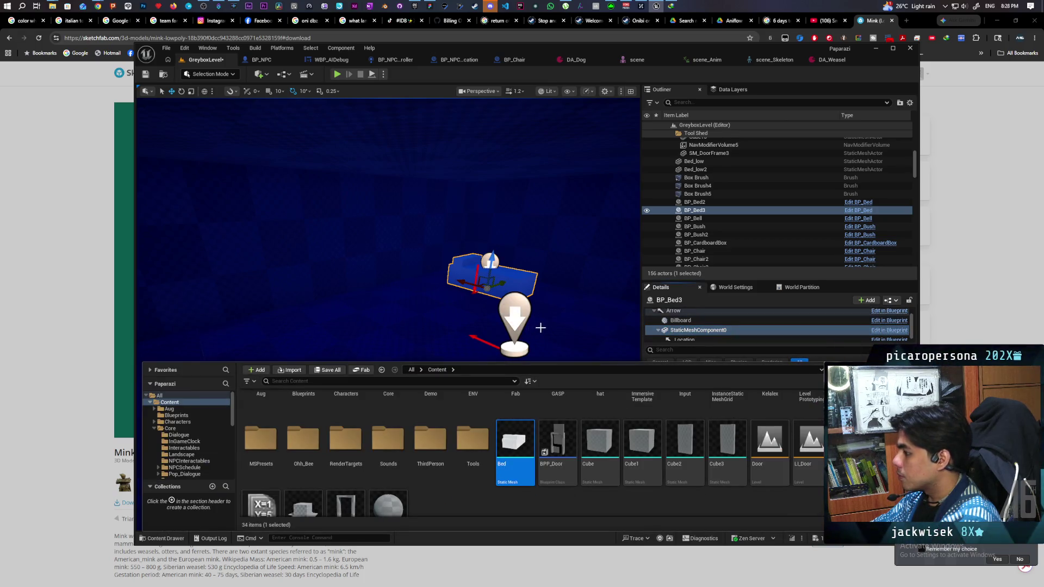
click(516, 288)
scroll(500, 278, down, 10)
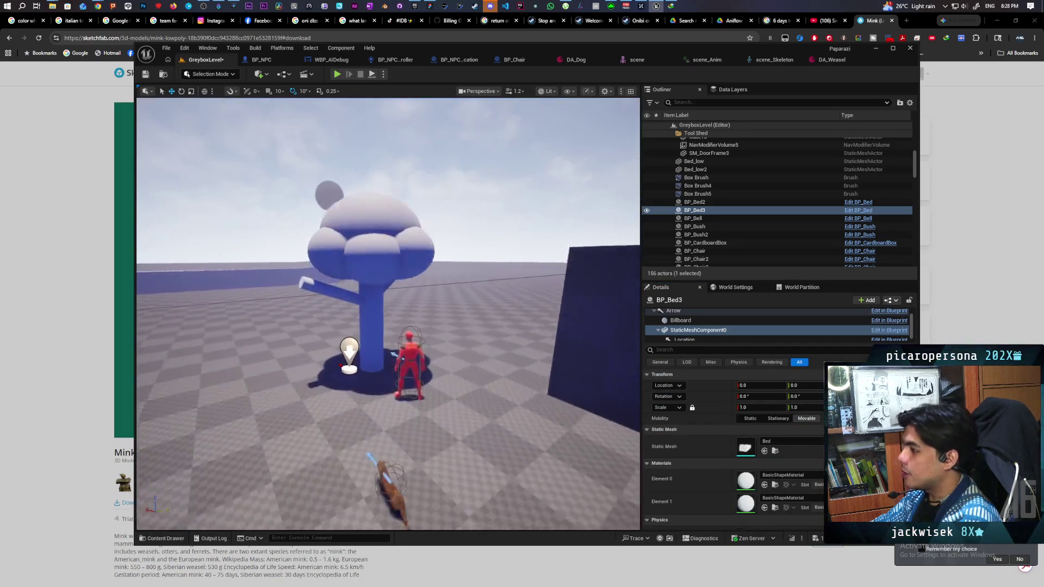
scroll(487, 269, down, 5)
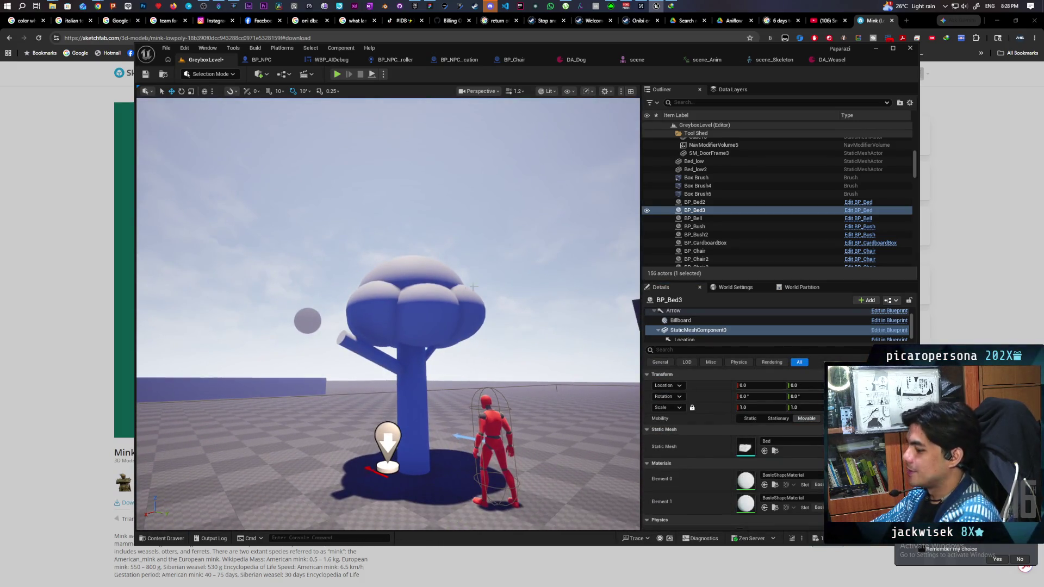
- Select and focus the tree actors, removing one extra actor from the selection
click(390, 326)
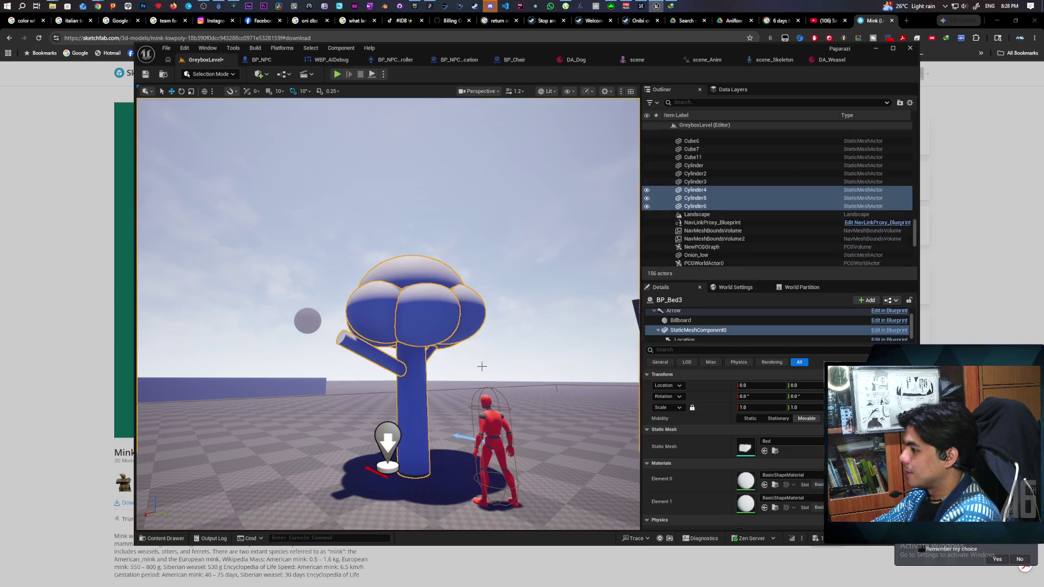
key(f)
scroll(445, 394, down, 2)
ctrl+click(446, 394)
scroll(451, 353, down, 3)
scroll(391, 184, up, 3)
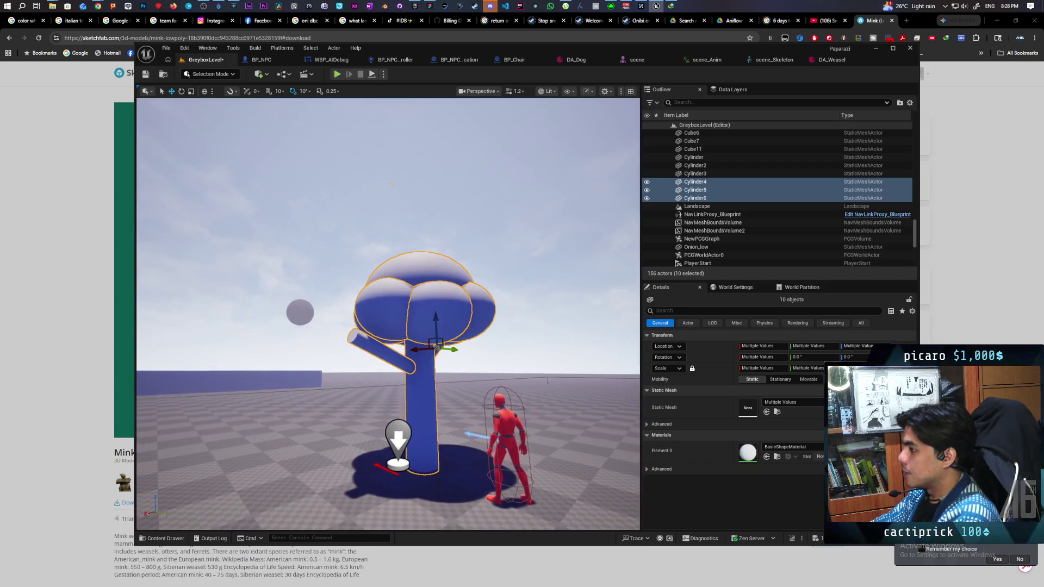
- Merge the ten tree actors into one static mesh saved in the Content folder
click(646, 190)
click(646, 190)
click(334, 48)
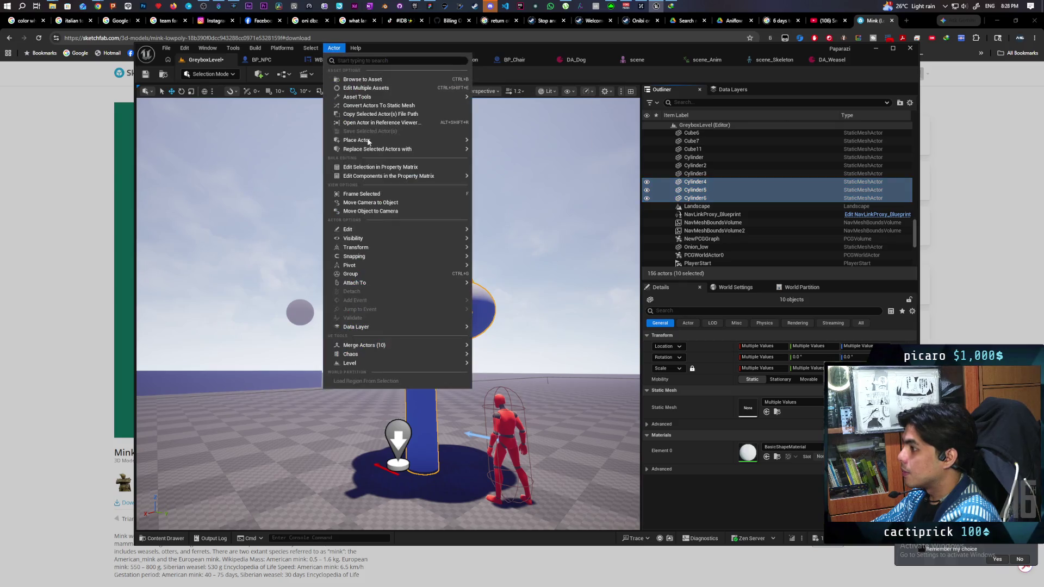
click(429, 105)
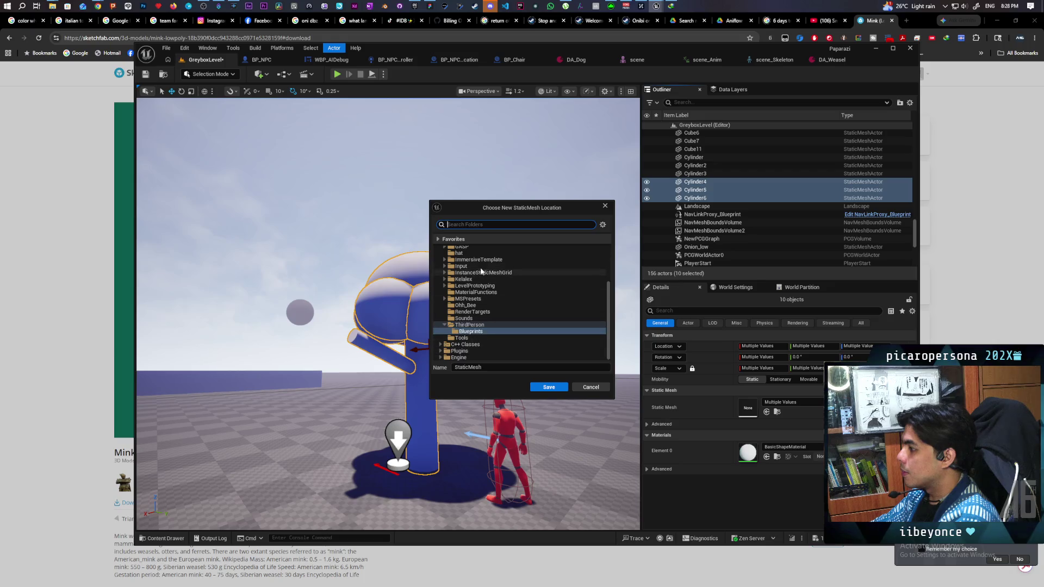
scroll(478, 267, up, 5)
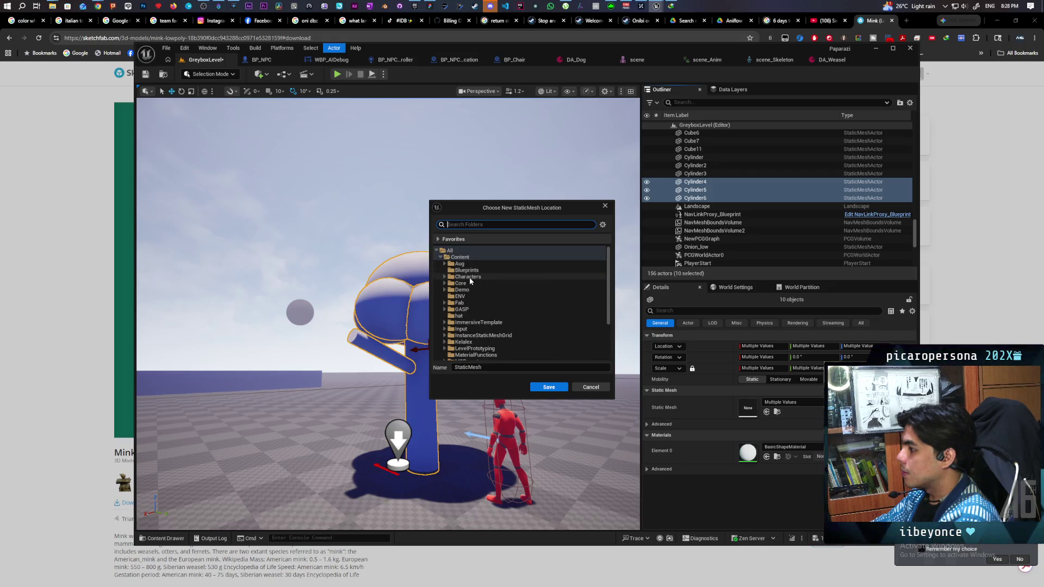
click(462, 258)
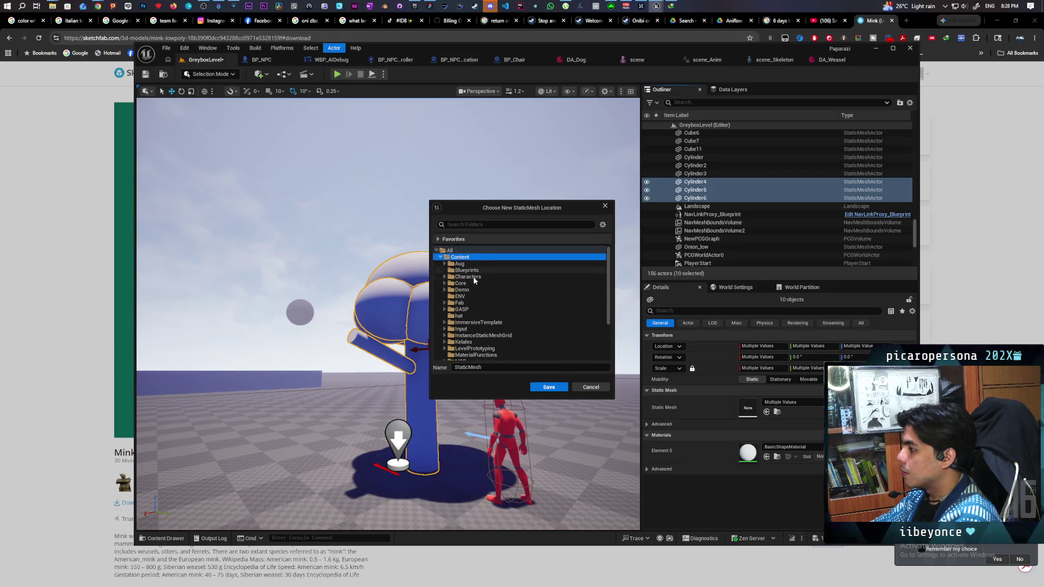
- Name the merged mesh WeaselTree, dismiss the invalid-name warning, and save it
click(487, 368)
text(Weasel T)
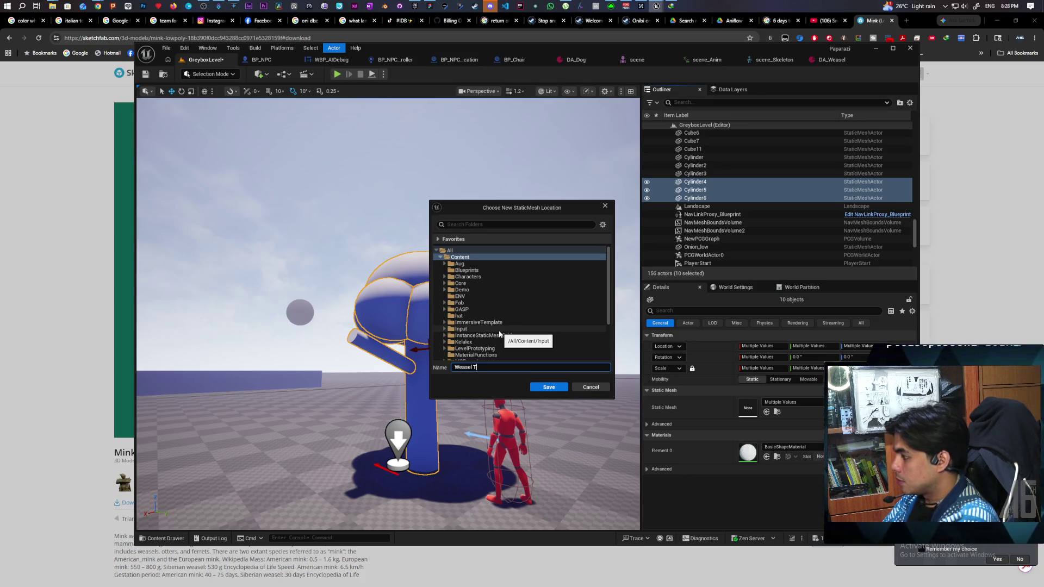
text(ree)
key(Return)
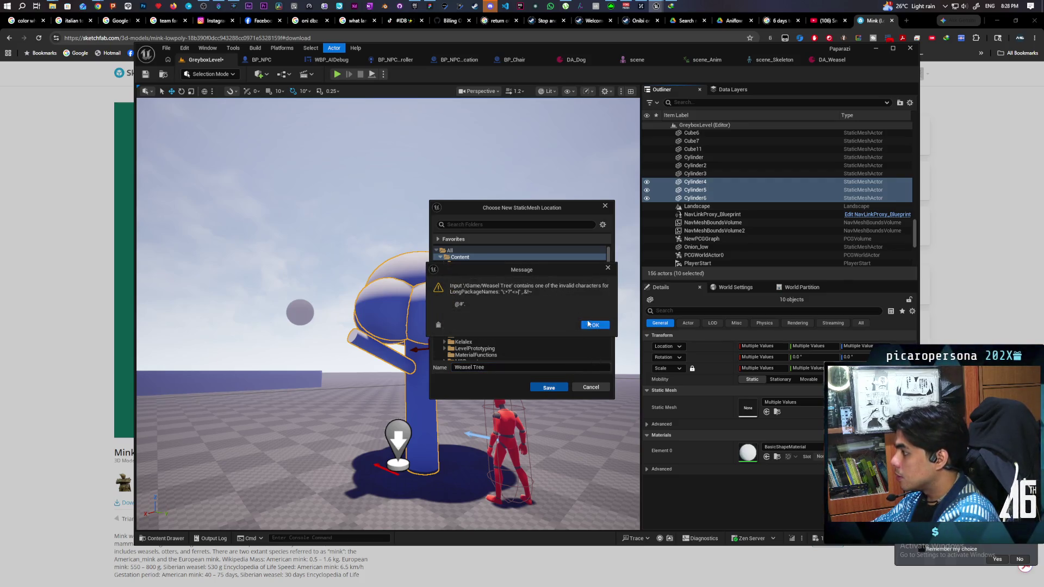
click(590, 324)
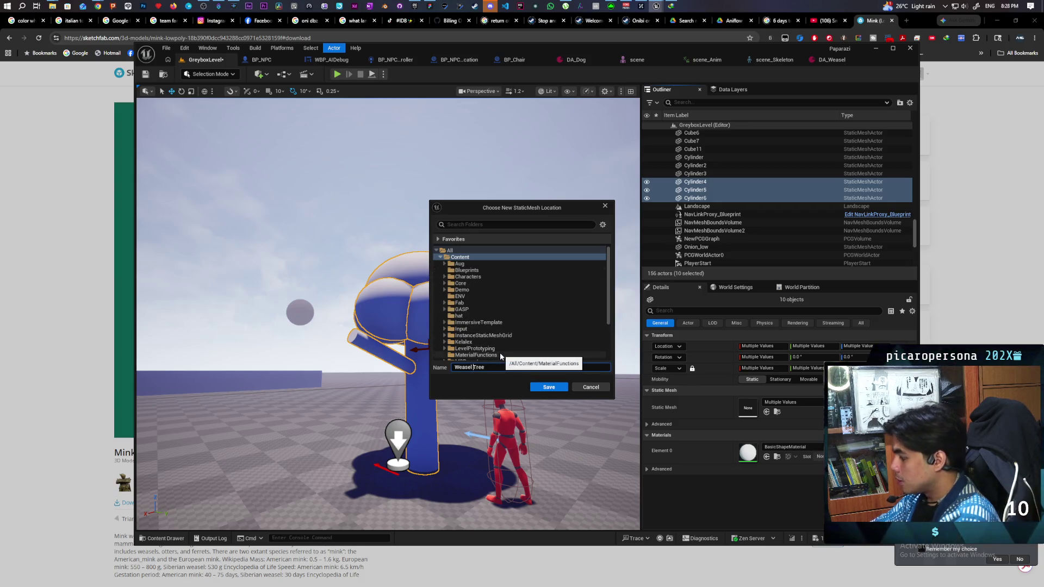
click(548, 386)
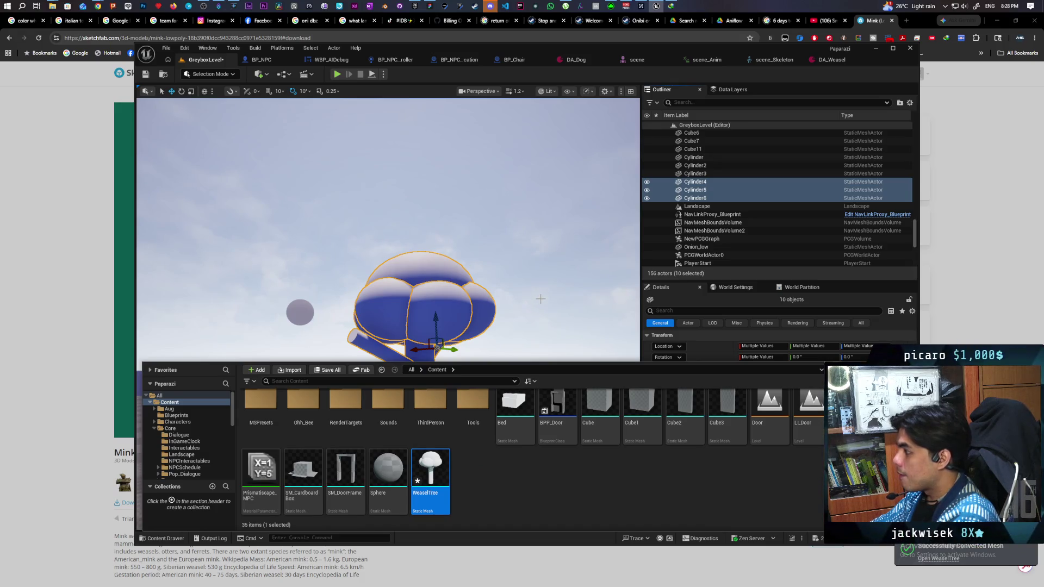
- Delete the ten original tree pieces and place WeaselTree from the Content Drawer onto the floor
mouse_move(551, 296)
mouse_down()
mouse_move(543, 348)
mouse_move(535, 307)
mouse_up()
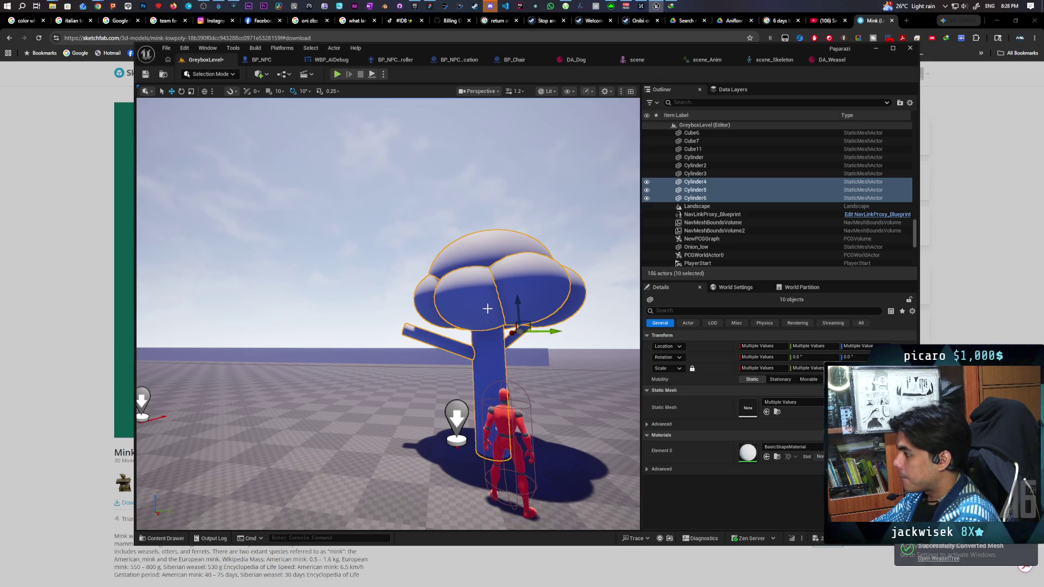
key(Delete)
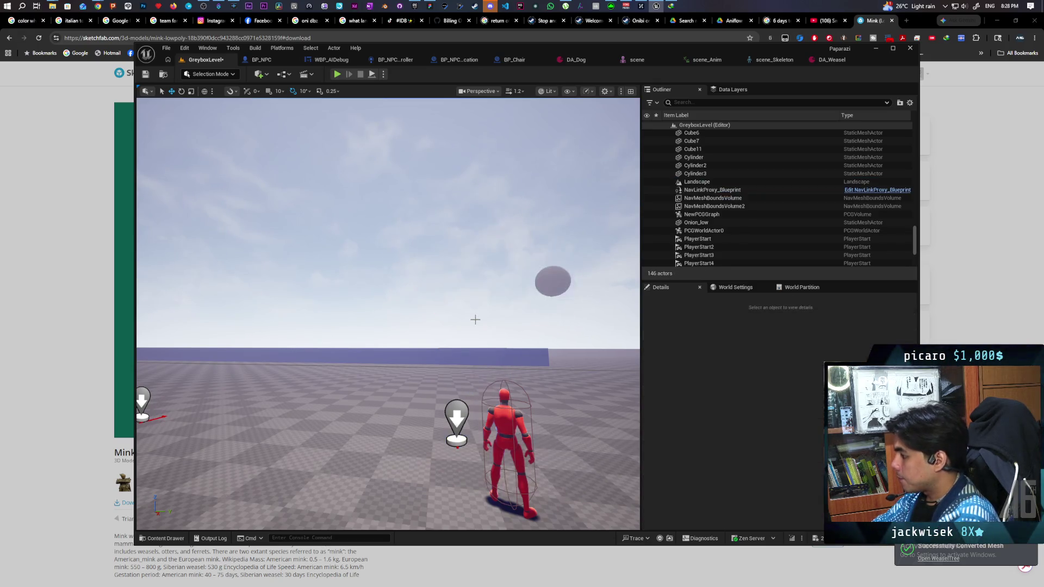
click(176, 539)
mouse_move(431, 473)
mouse_down()
mouse_move(443, 373)
mouse_move(401, 320)
mouse_move(388, 400)
mouse_move(406, 316)
mouse_up()
key(End)
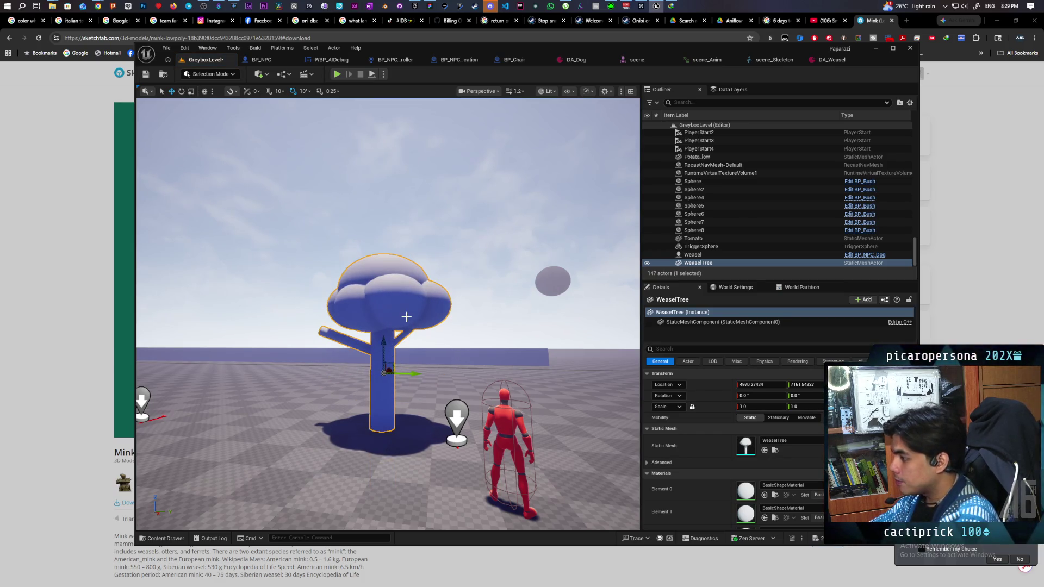
click(224, 75)
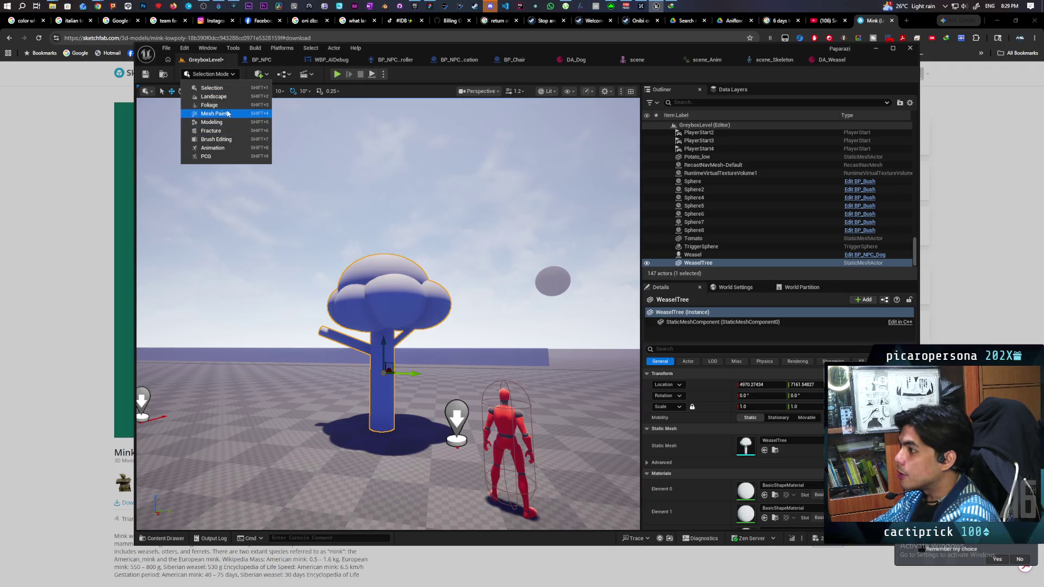
- In Modeling Mode, move WeaselTree's pivot to Bottom with Edit Pivot and accept
key(Escape)
key(shift+5)
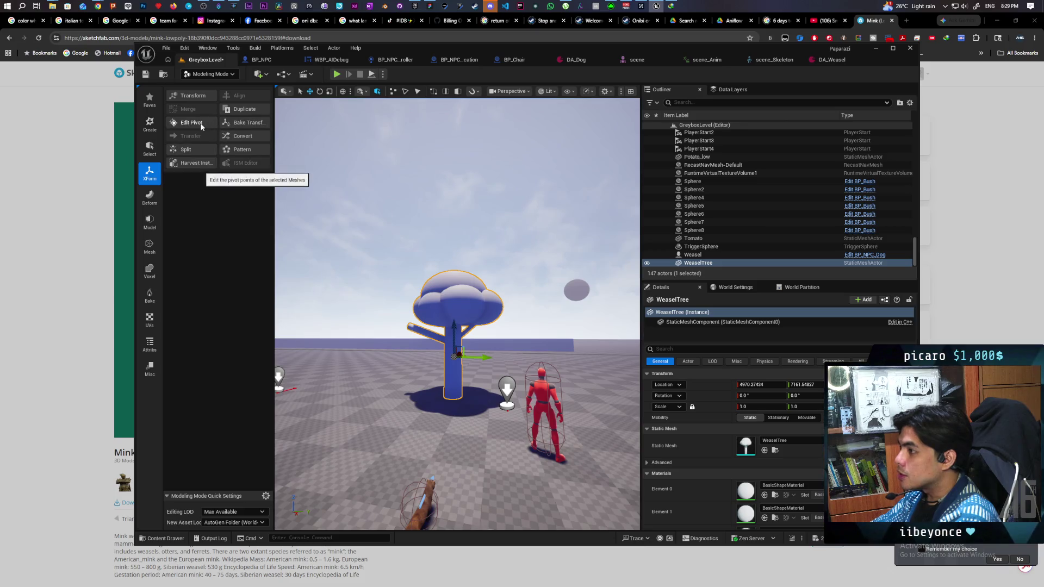
click(207, 122)
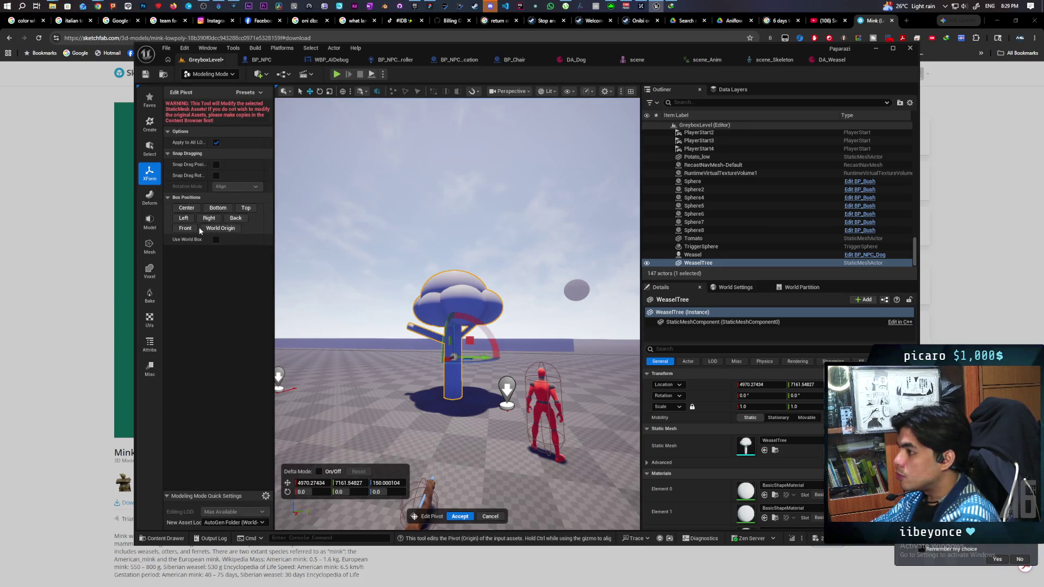
click(219, 211)
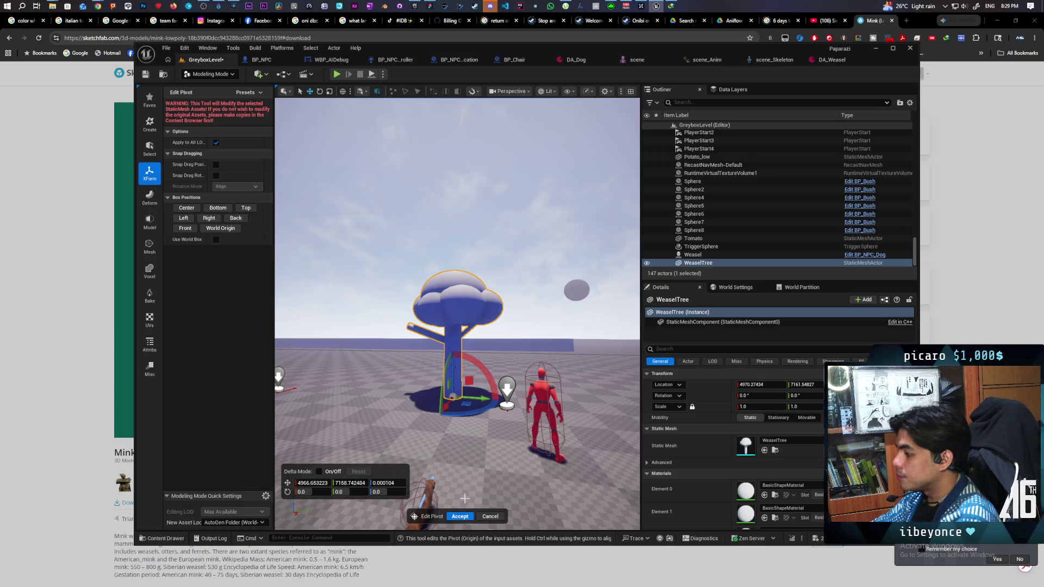
click(459, 516)
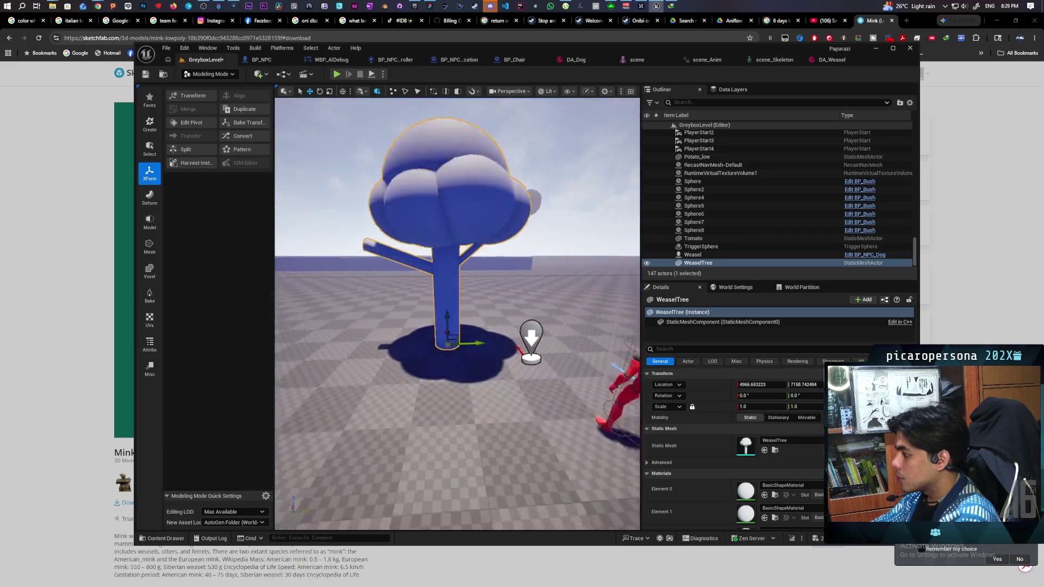
- Inspect the tree's base from another angle and return to Selection Mode
key(a)
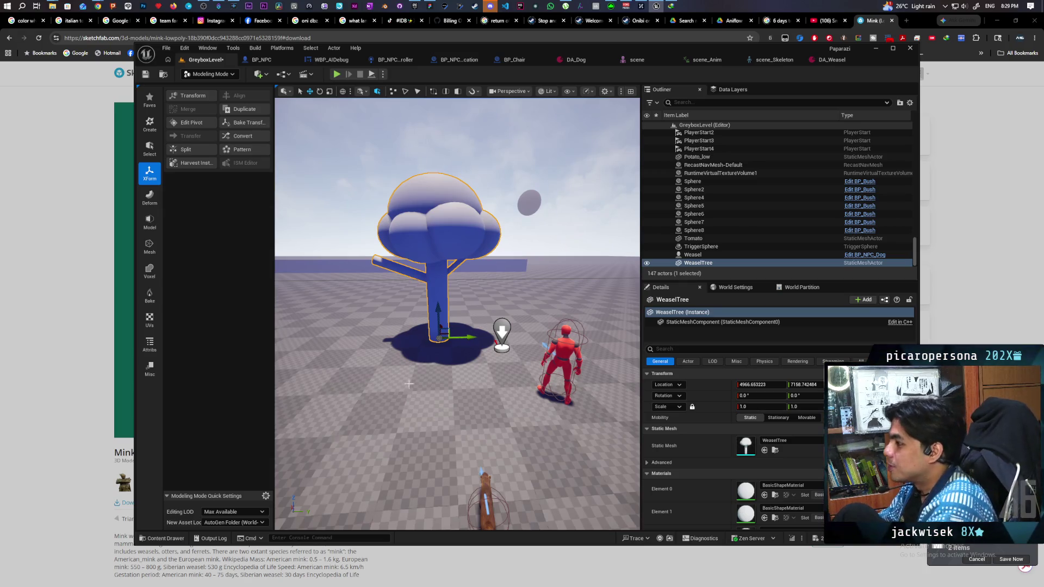
mouse_move(508, 304)
mouse_down()
mouse_move(467, 305)
mouse_move(457, 250)
mouse_move(443, 258)
mouse_move(457, 269)
mouse_up()
click(210, 73)
click(212, 88)
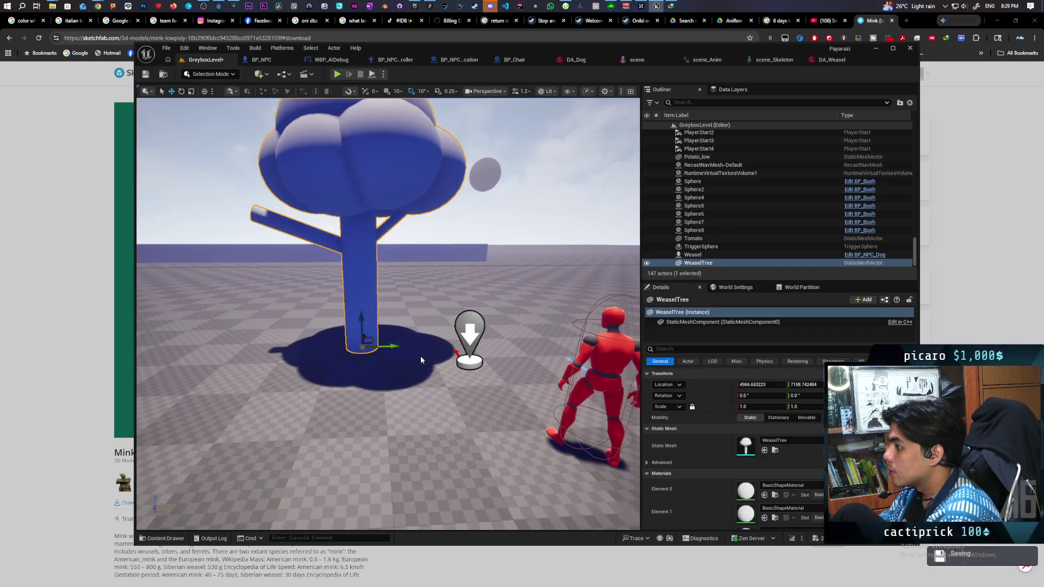
- Select the BP_NPC_Location21 marker beside the tree and open the Content Drawer at ThirdPerson Blueprints
click(469, 332)
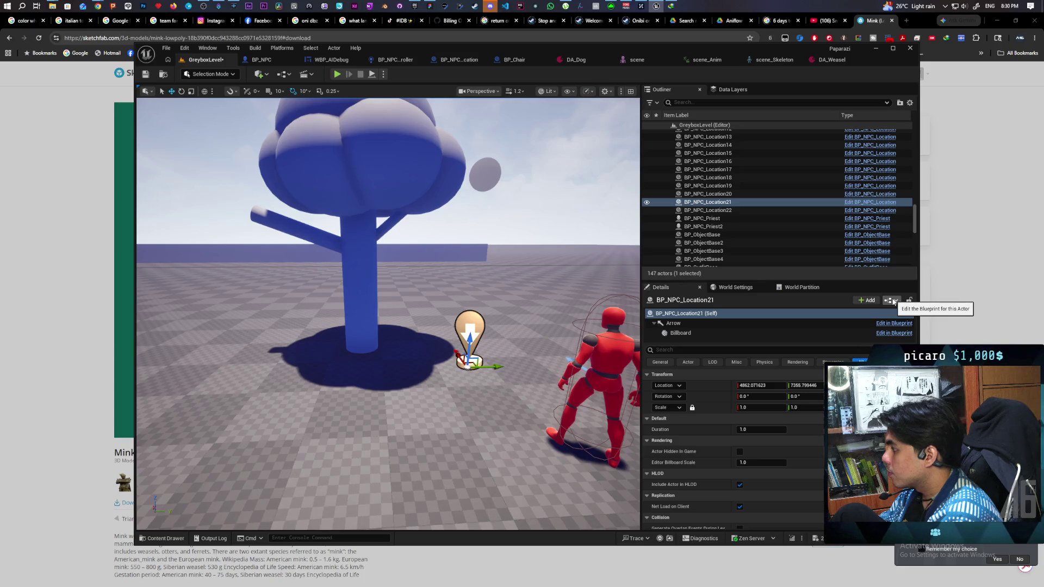
click(892, 300)
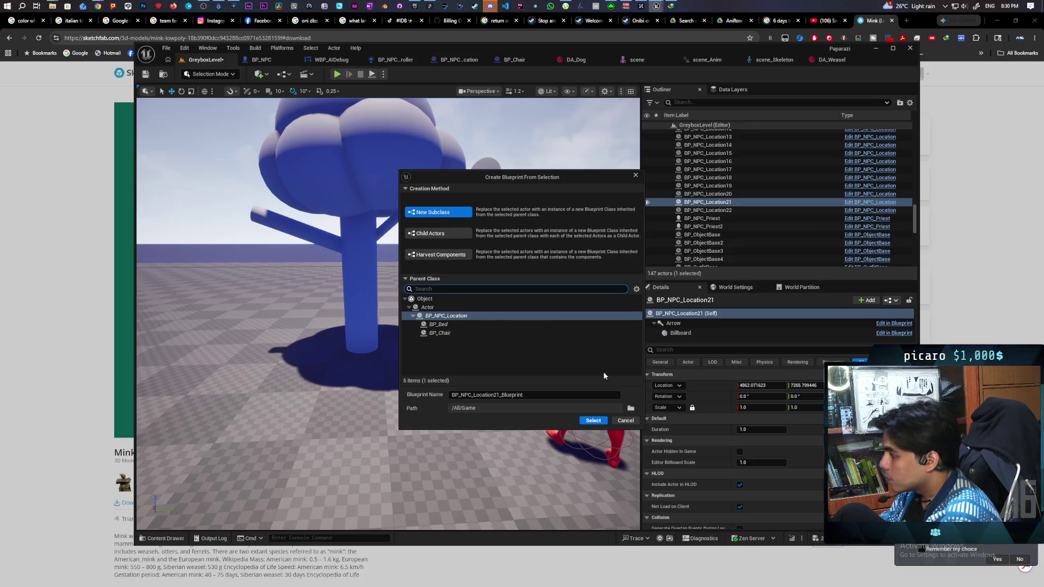
click(625, 420)
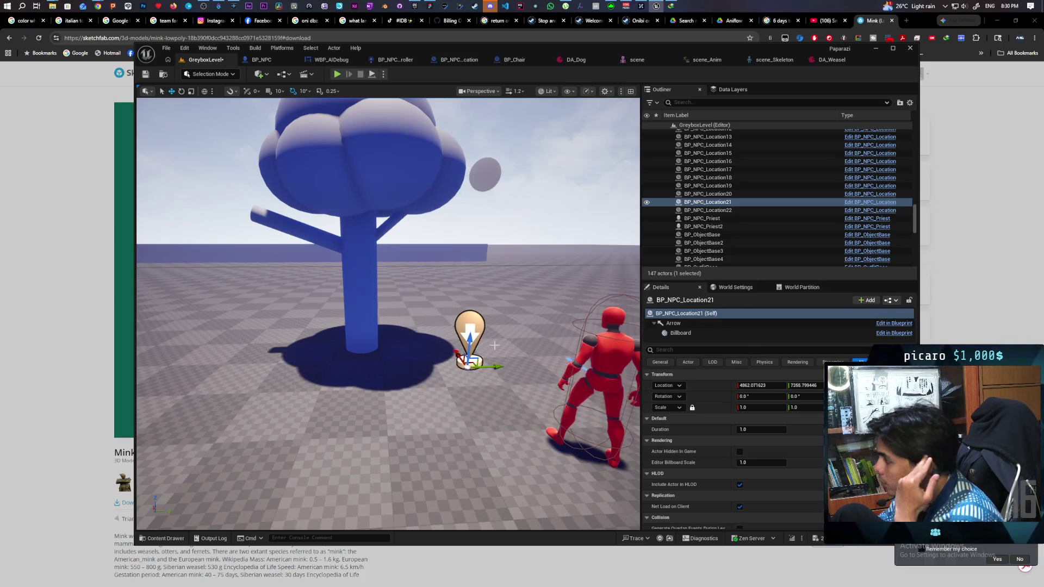
key(ctrl+space)
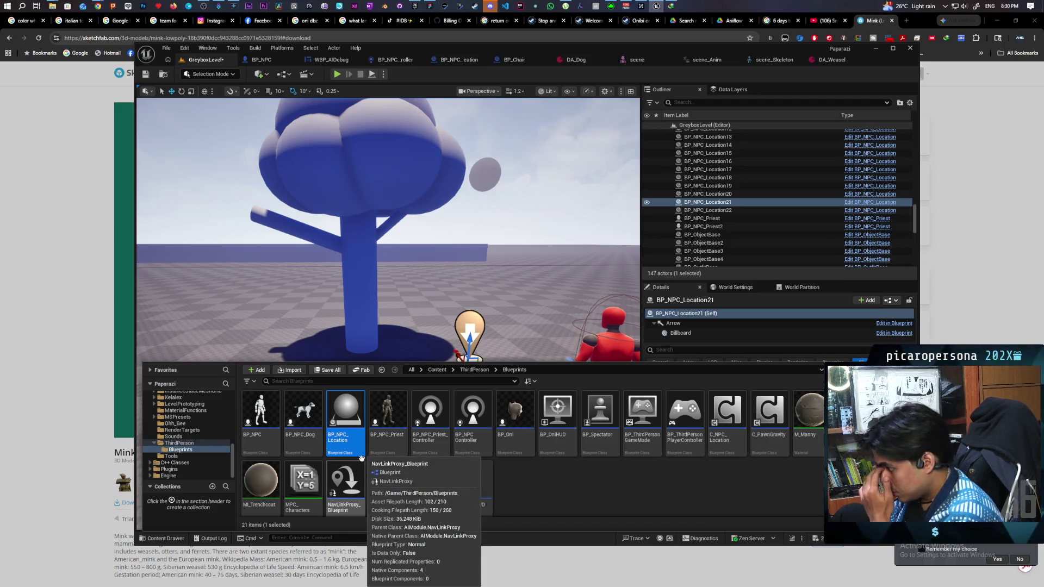
- Create Child Blueprint Class from BP_NPC_Location, name it BP_NPC_Location_Tree, and save all
right_click(345, 418)
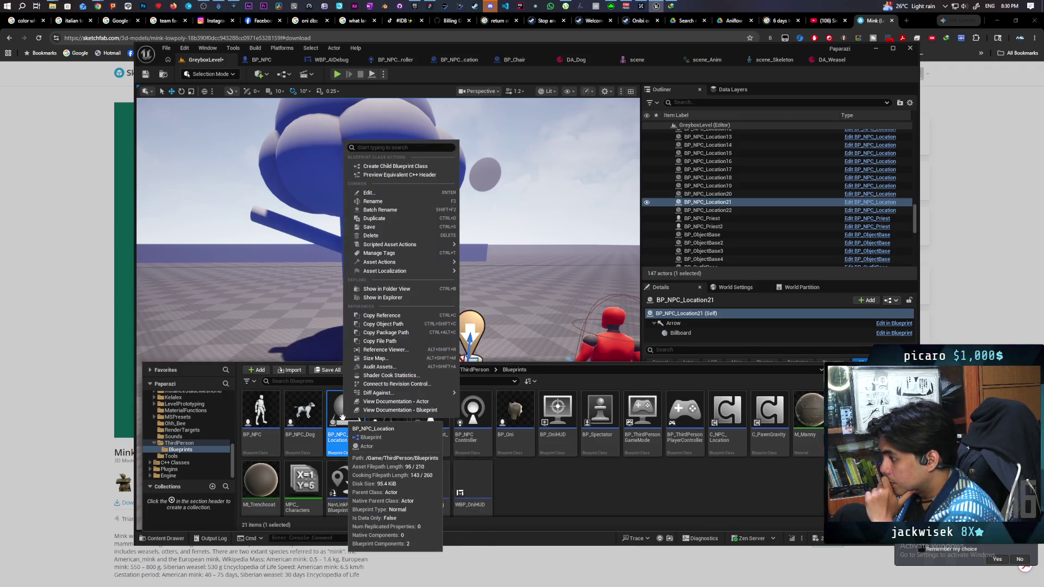
click(425, 166)
key(End)
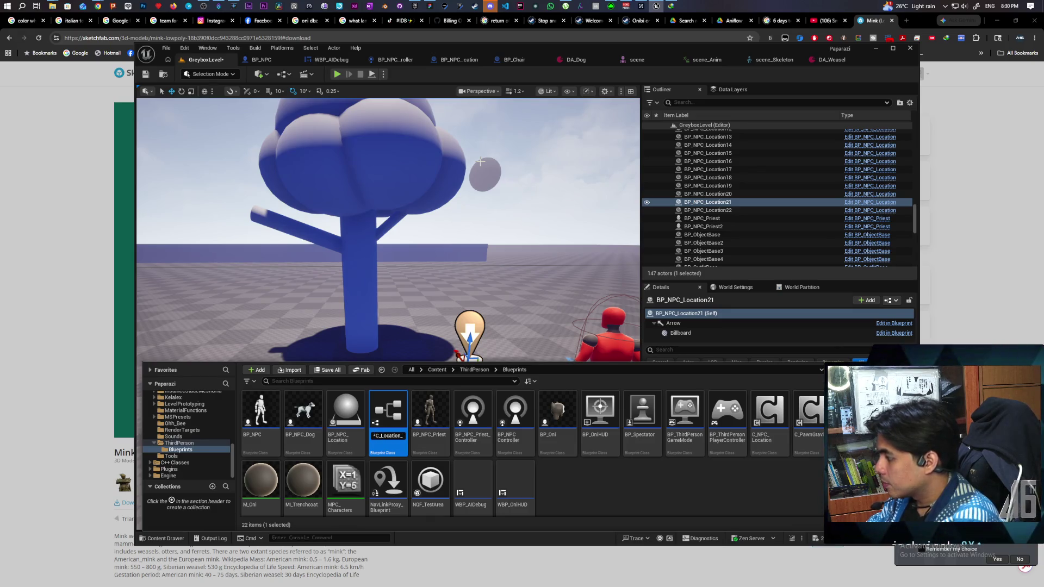
text(Tree)
key(Return)
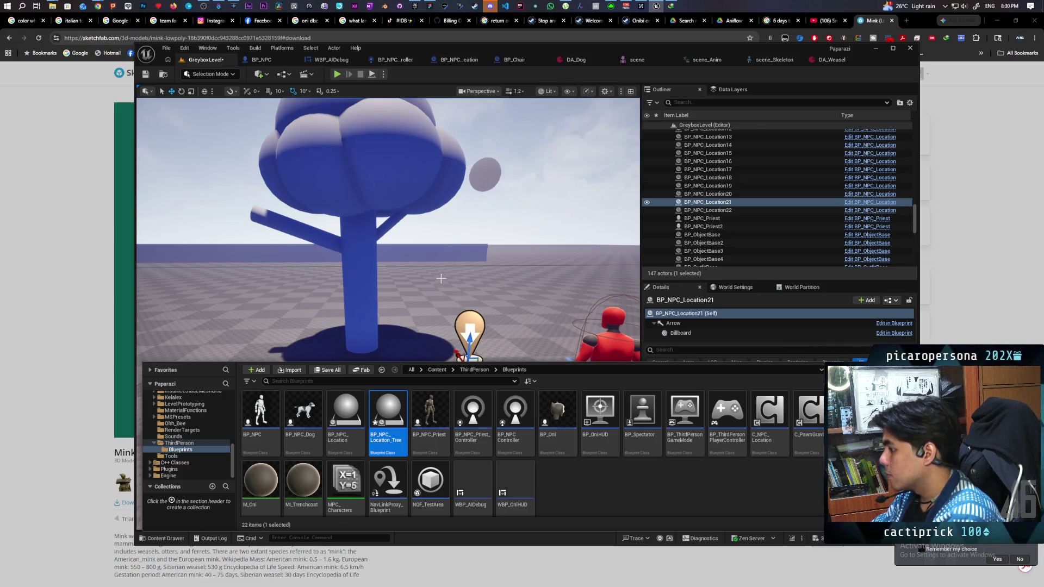
key(ctrl+s)
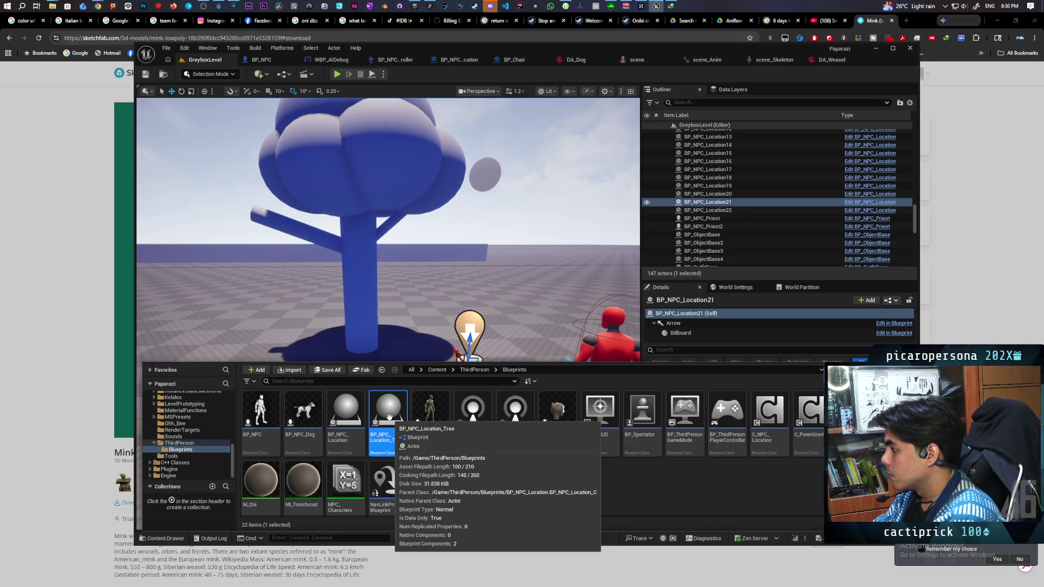
right_click(708, 205)
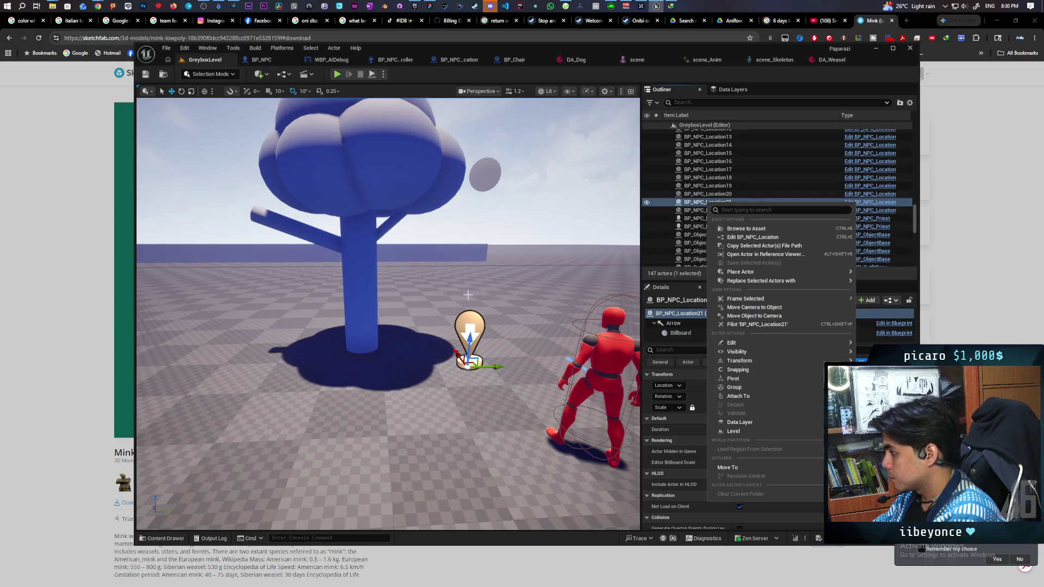
- Replace BP_NPC_Location21 and BP_NPC_Location22 with BP_NPC_Location_Tree, then search Details for tags
click(468, 294)
key(f)
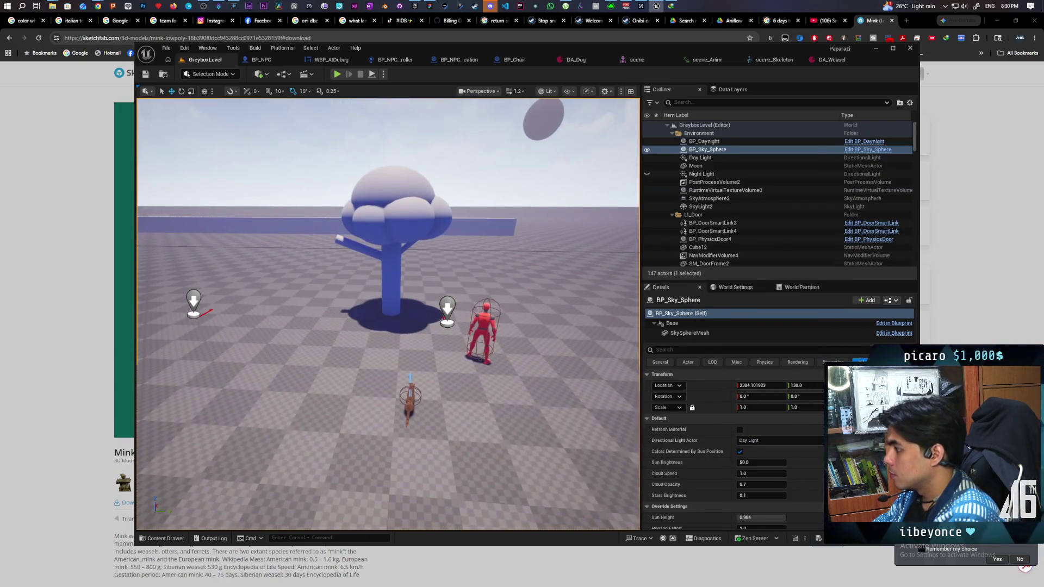
click(193, 302)
ctrl+click(446, 311)
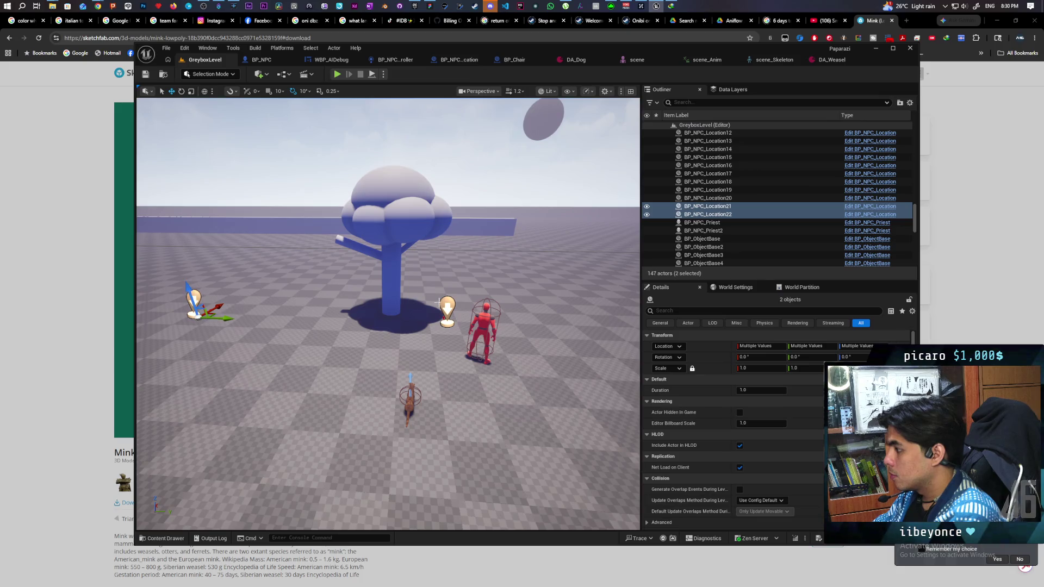
right_click(711, 211)
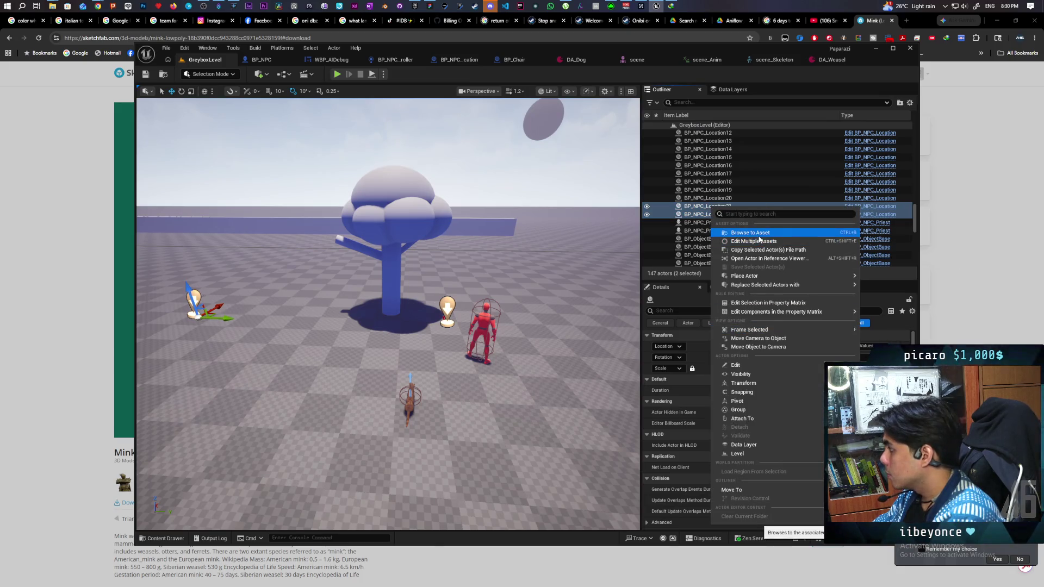
mouse_move(799, 277)
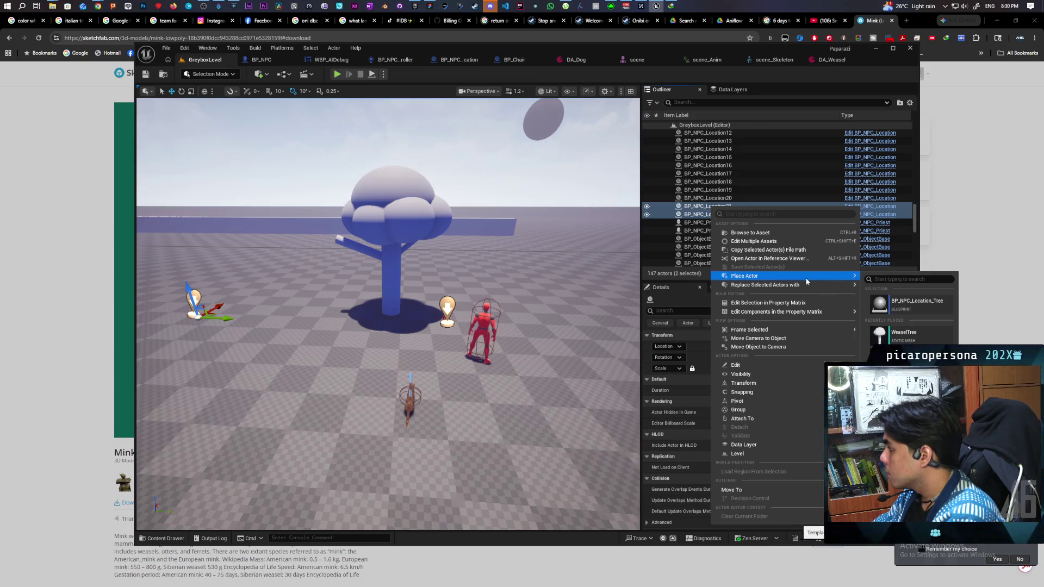
mouse_move(842, 285)
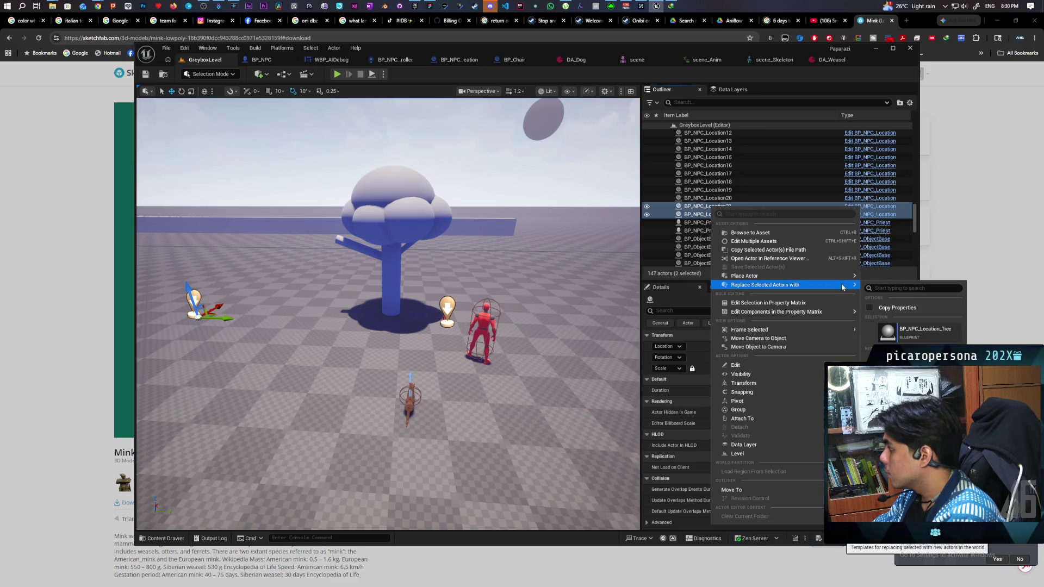
click(912, 335)
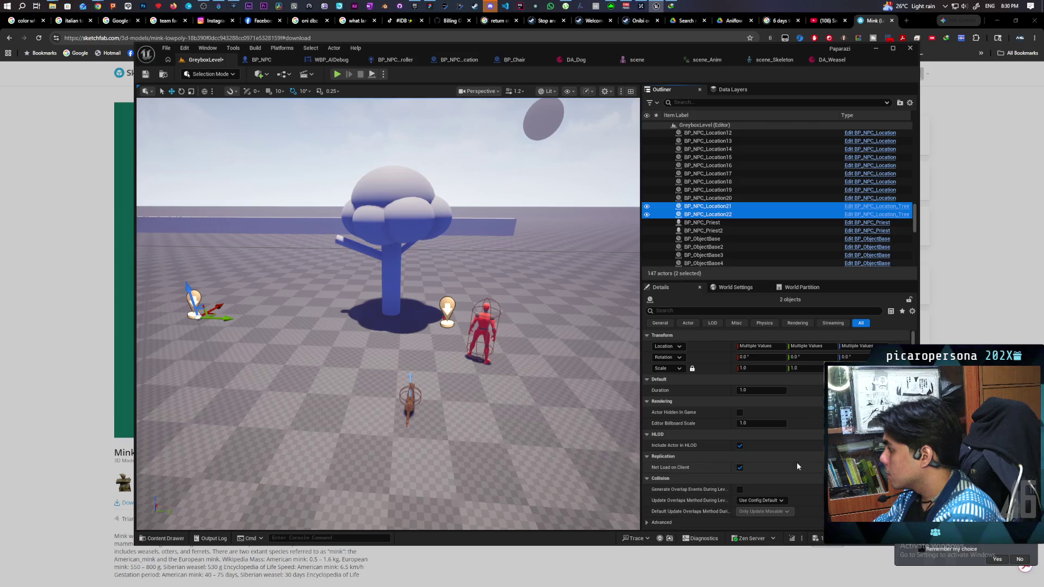
click(695, 313)
- Filter the markers' Details by 'tag', clear it, and search components to add for 'static me'
text(tag)
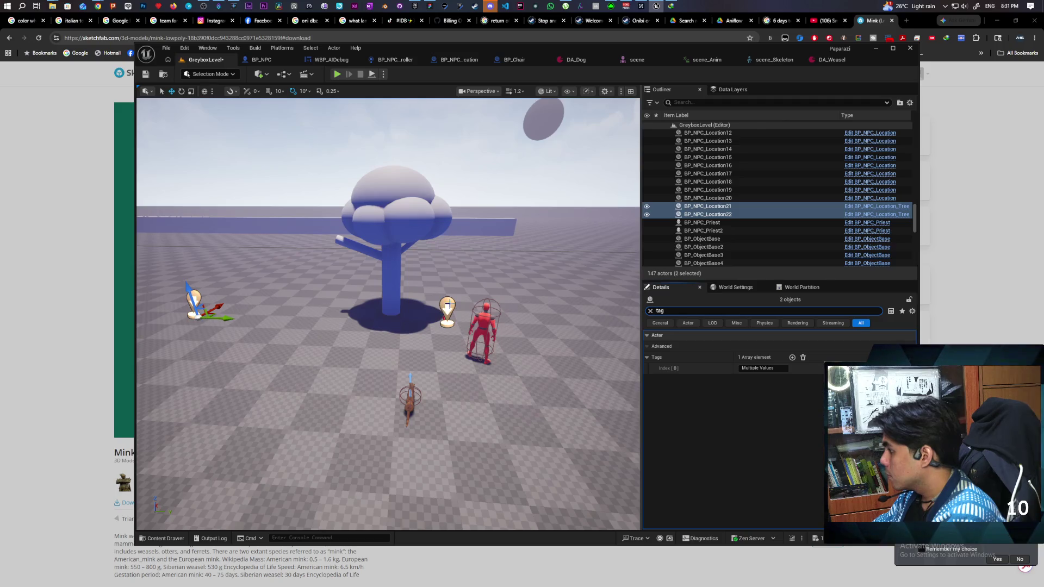
click(447, 309)
click(193, 299)
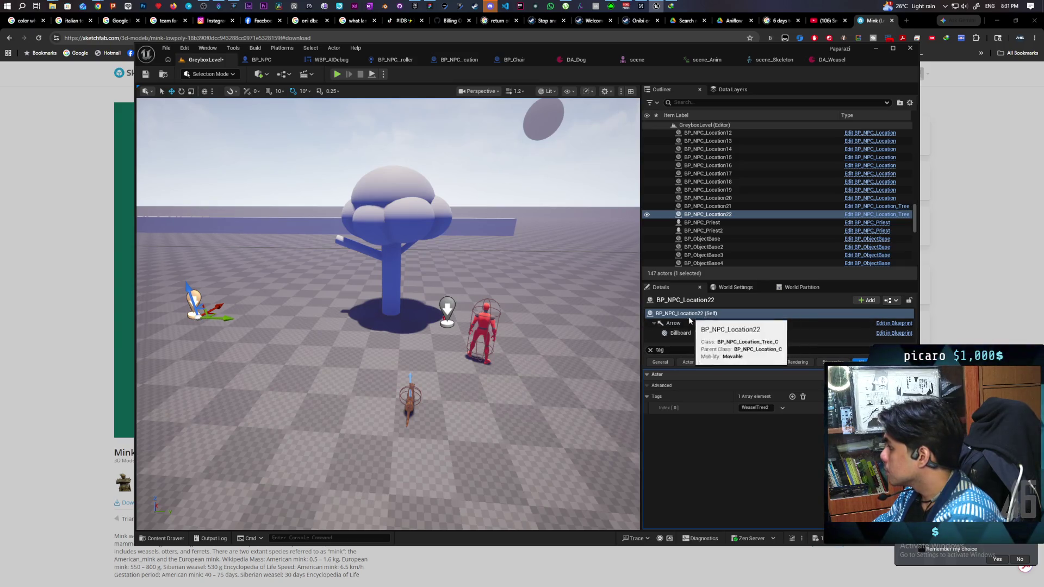
click(649, 350)
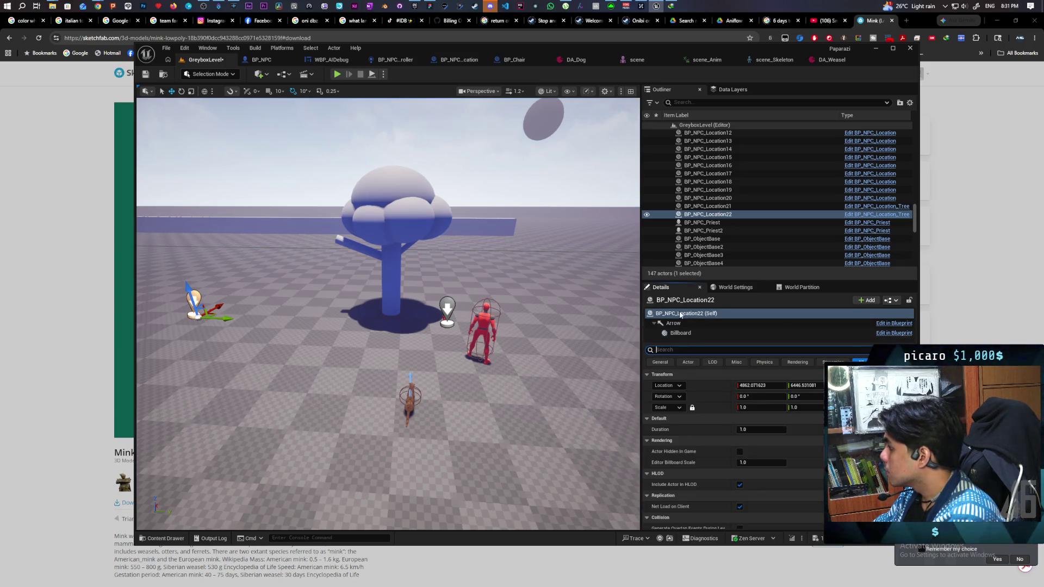
click(864, 300)
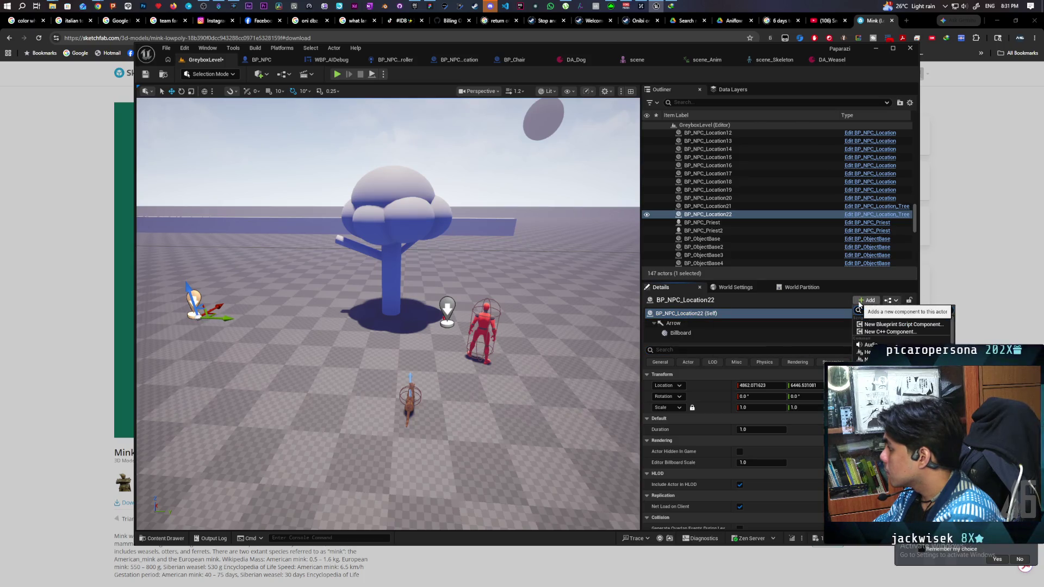
text(stat)
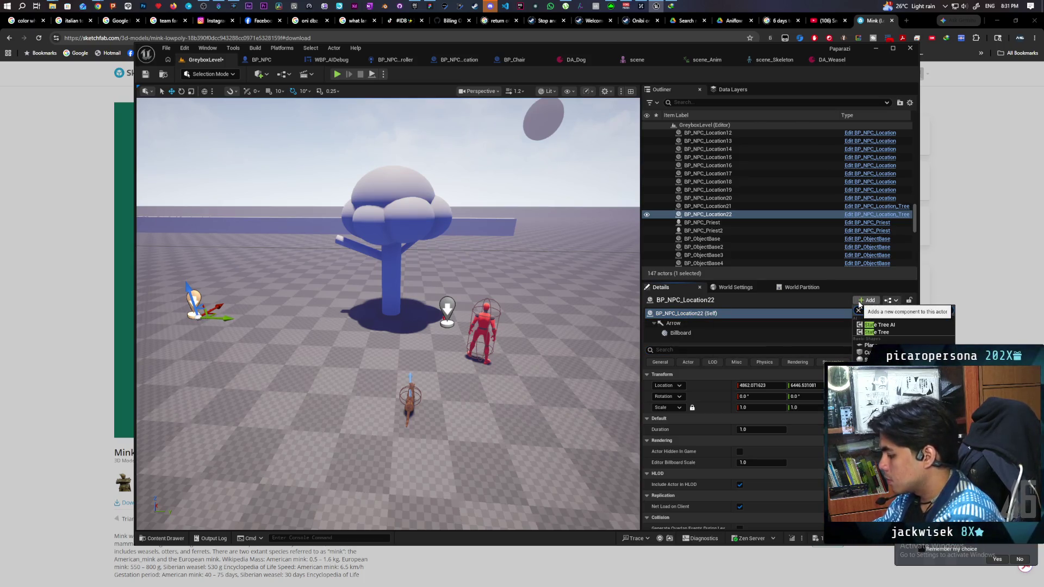
text(ic me)
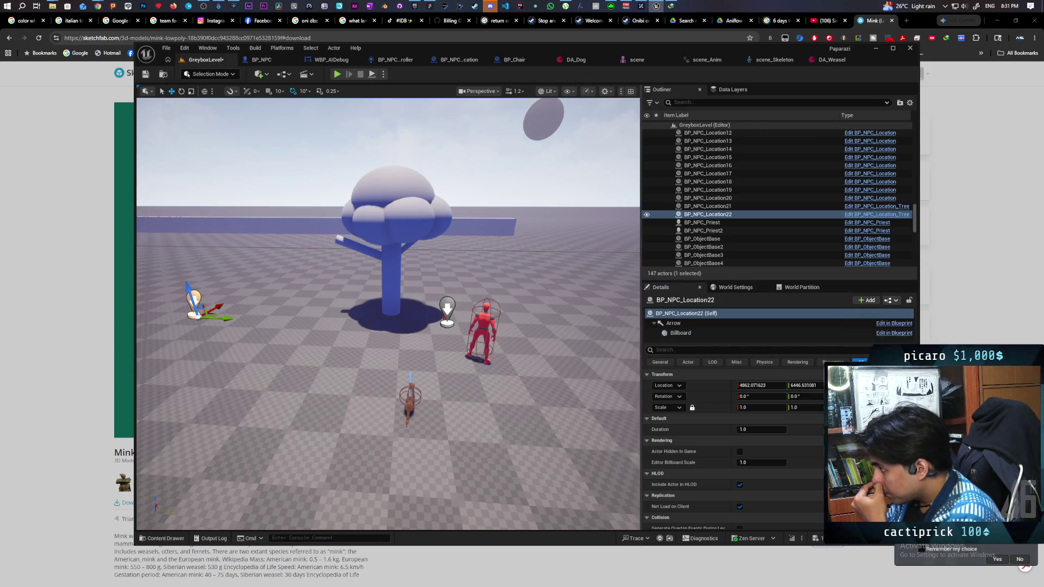
- Locate the WeaselTree mesh asset with Ctrl+B, then reopen BP_NPC_Location21's component Add list
click(398, 226)
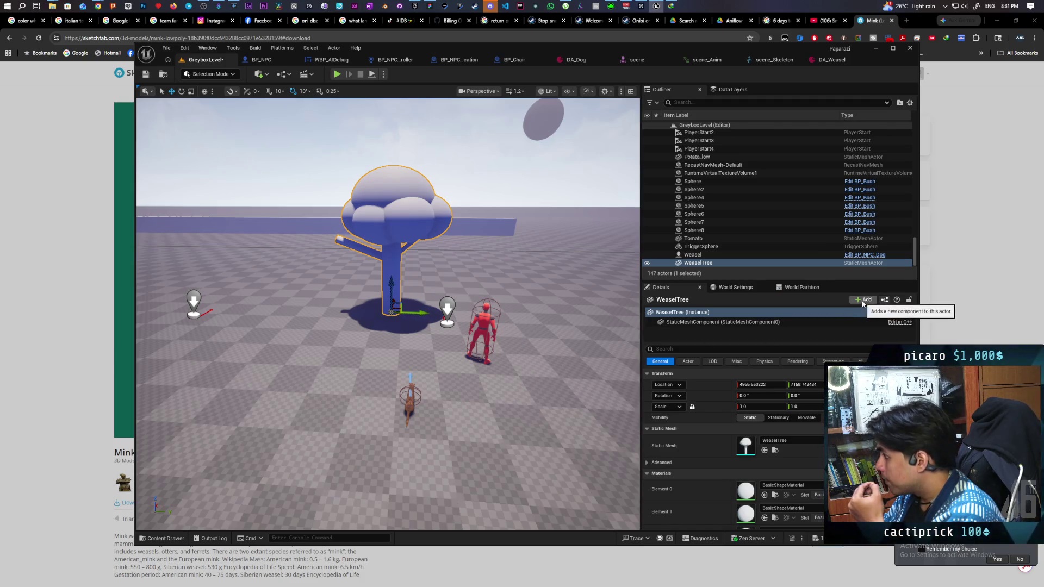
click(446, 308)
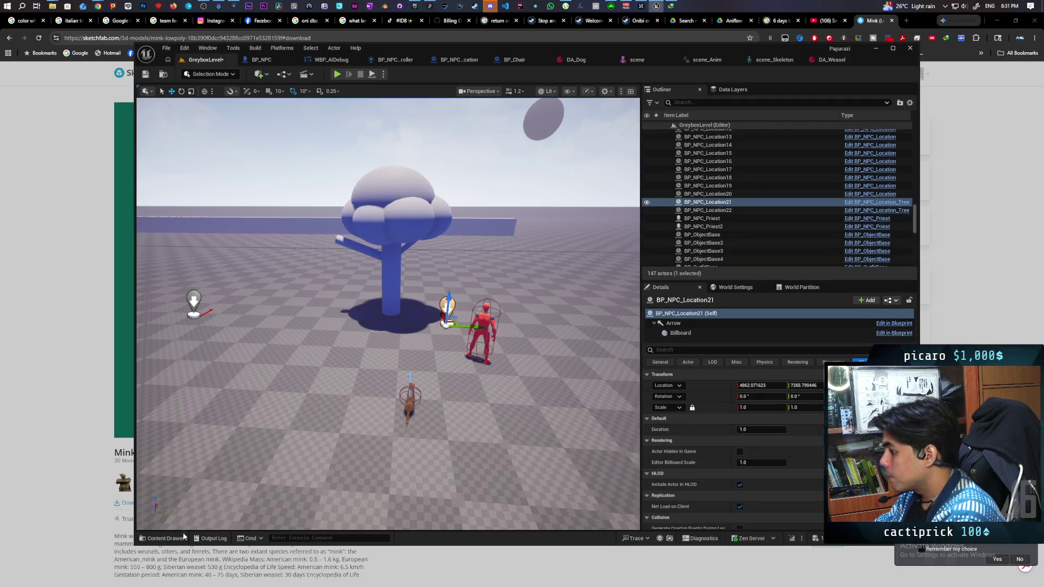
click(184, 536)
click(388, 418)
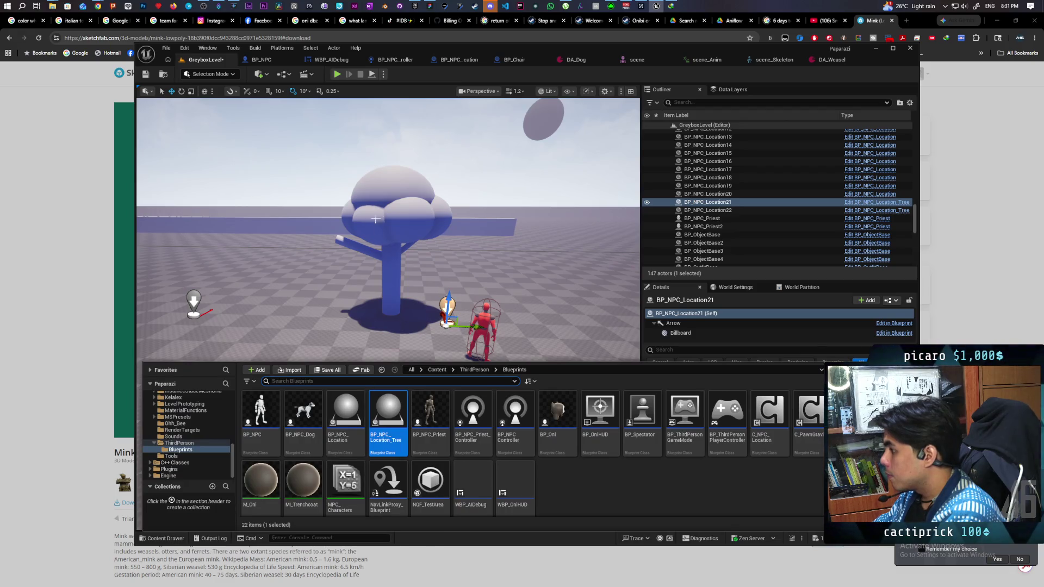
click(375, 219)
key(ctrl+b)
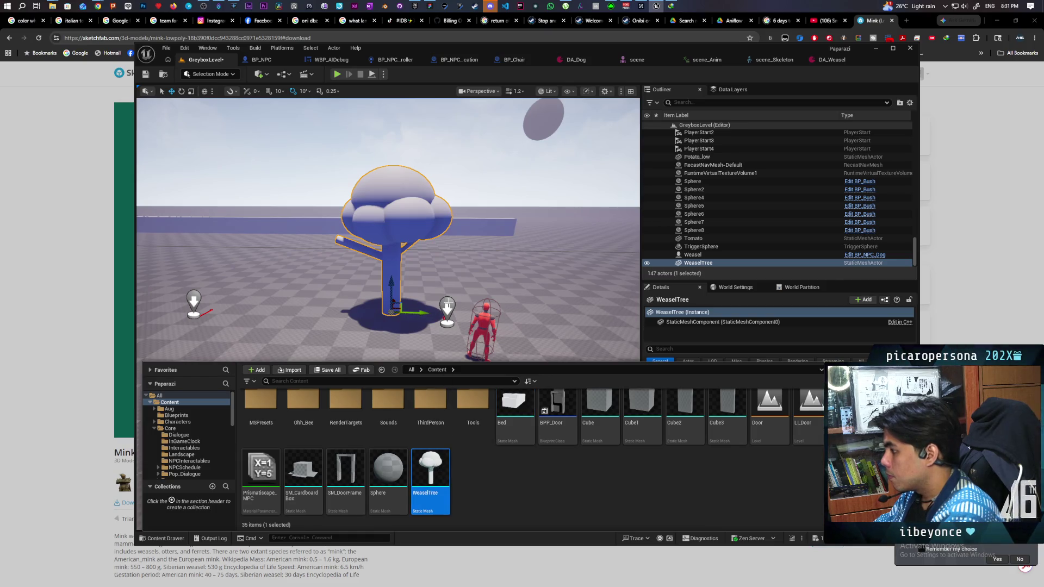
click(447, 308)
click(864, 300)
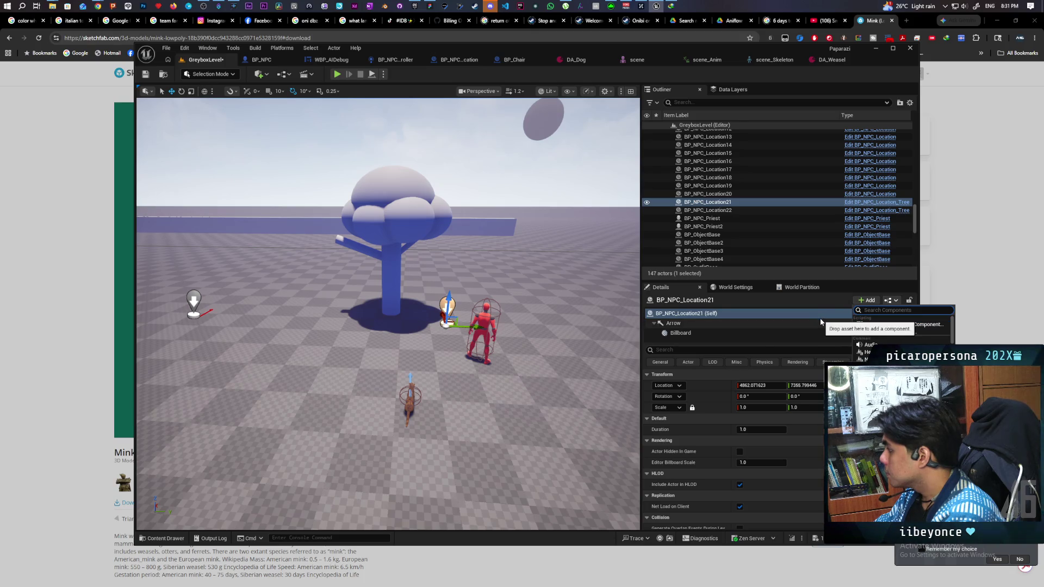
- Add a WeaselTree Static Mesh component to BP_NPC_Location21 by searching 'stati'
text(tre)
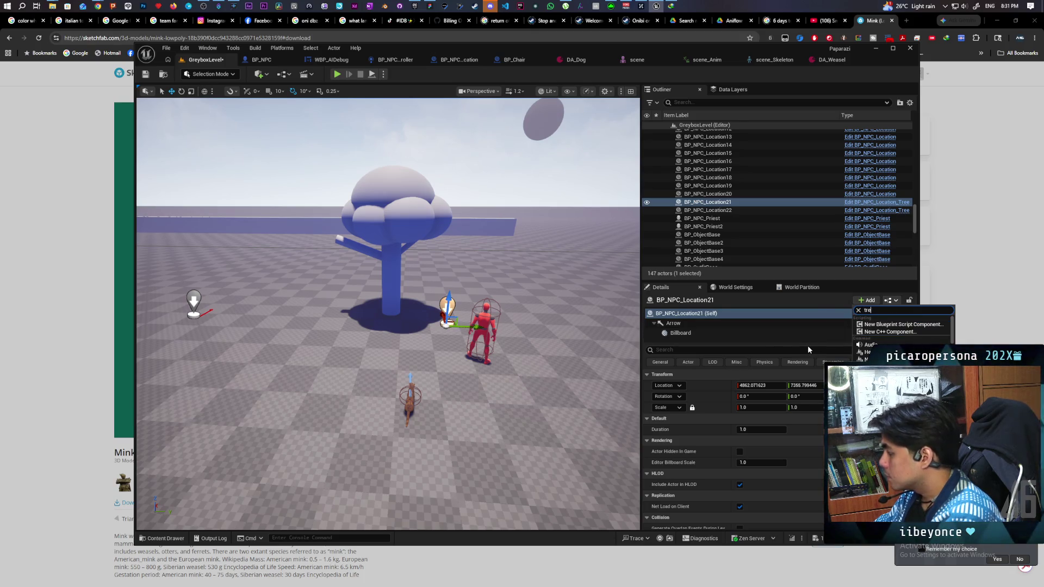
text(e)
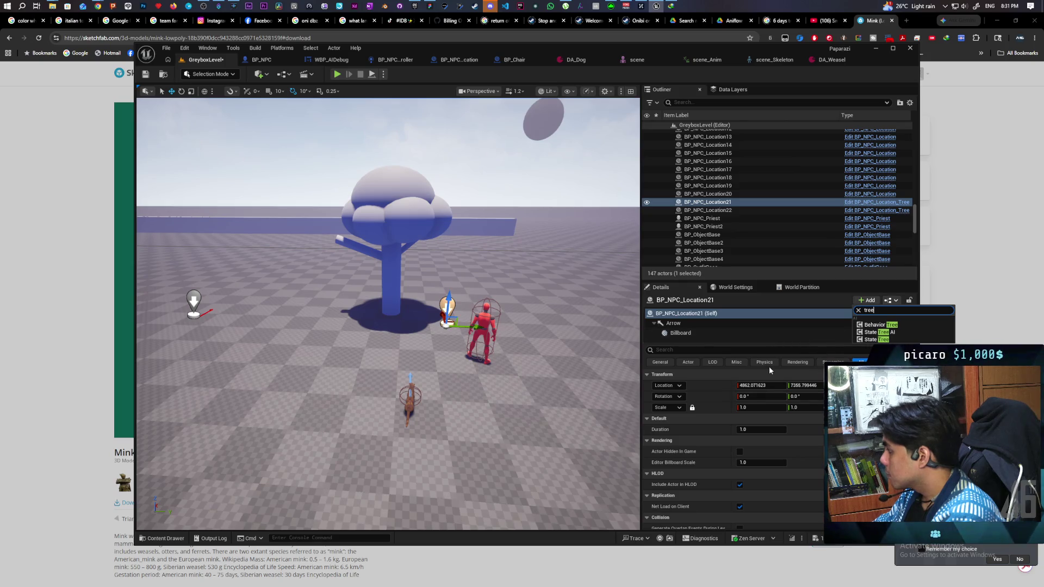
key(BackSpace)
key(BackSpace)
key(BackSpace)
text(stat)
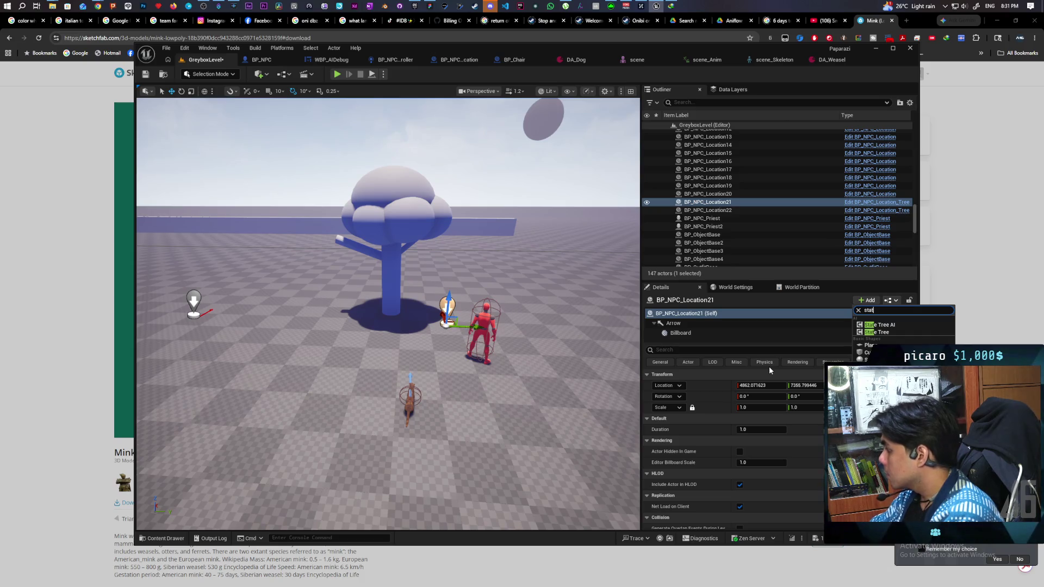
text(i)
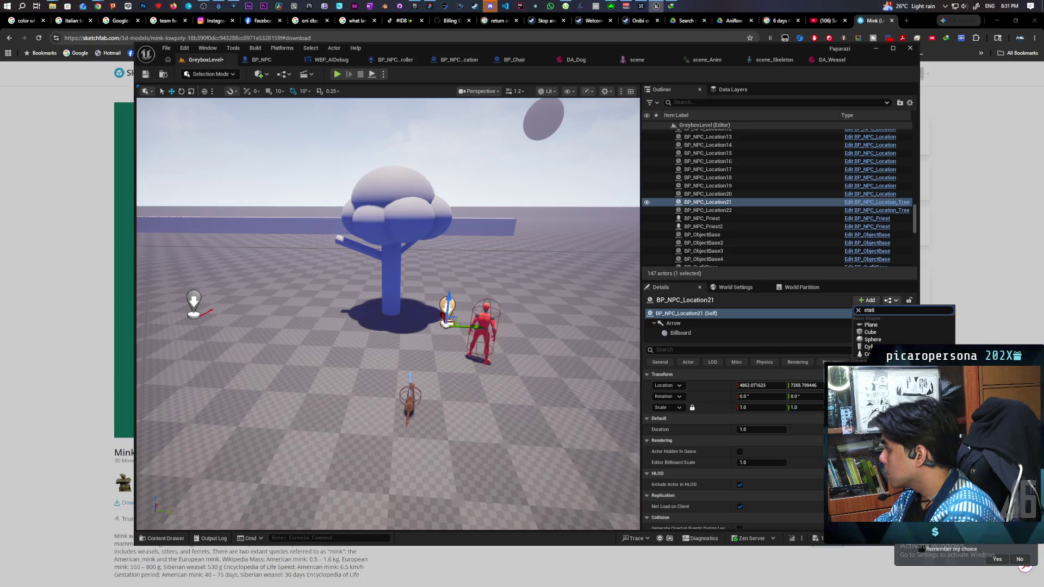
key(Return)
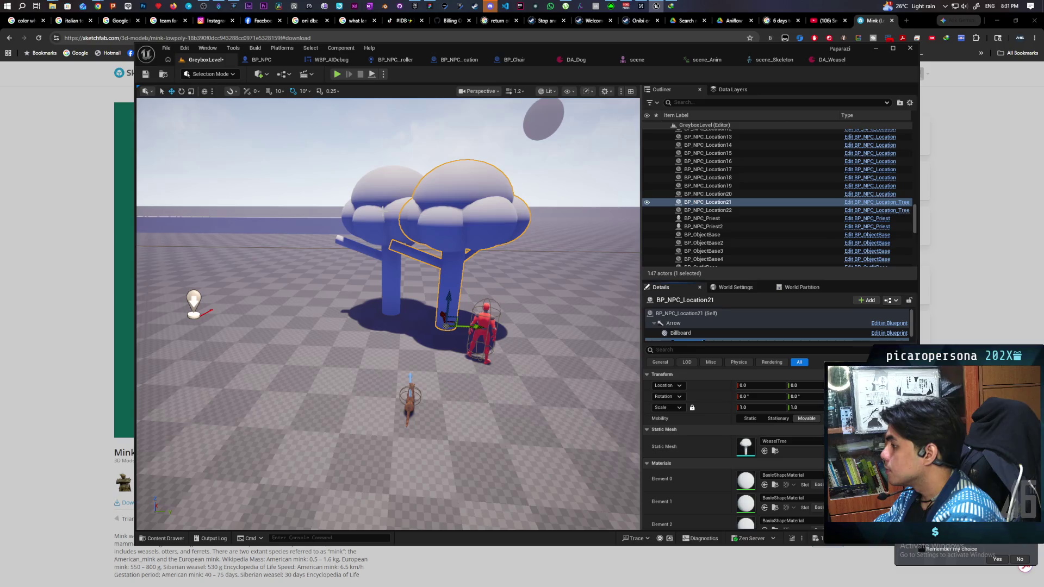
- Delete the standalone WeaselTree actor and reselect BP_NPC_Location21 for its Blueprint options
click(406, 203)
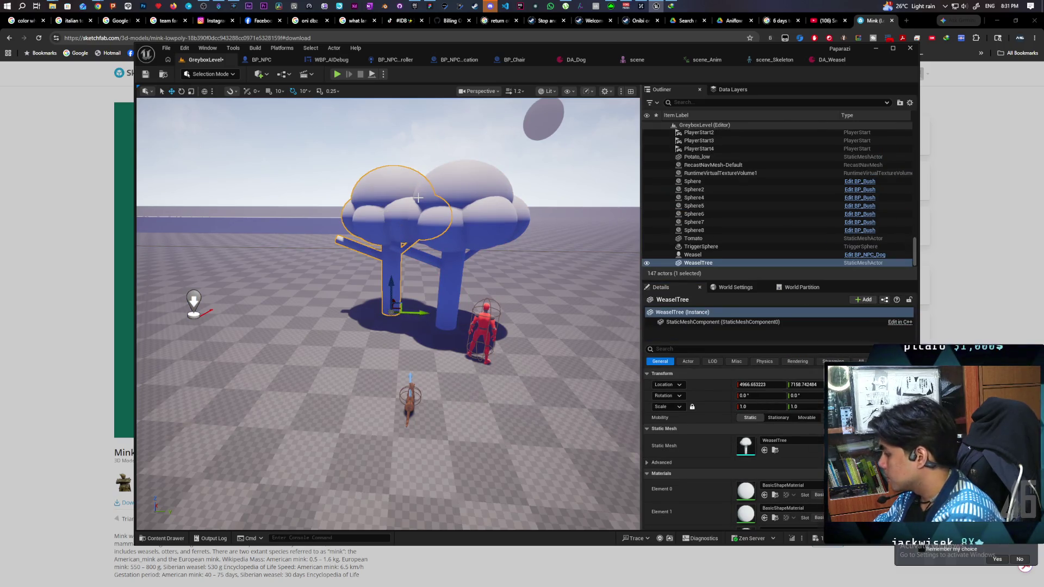
key(Delete)
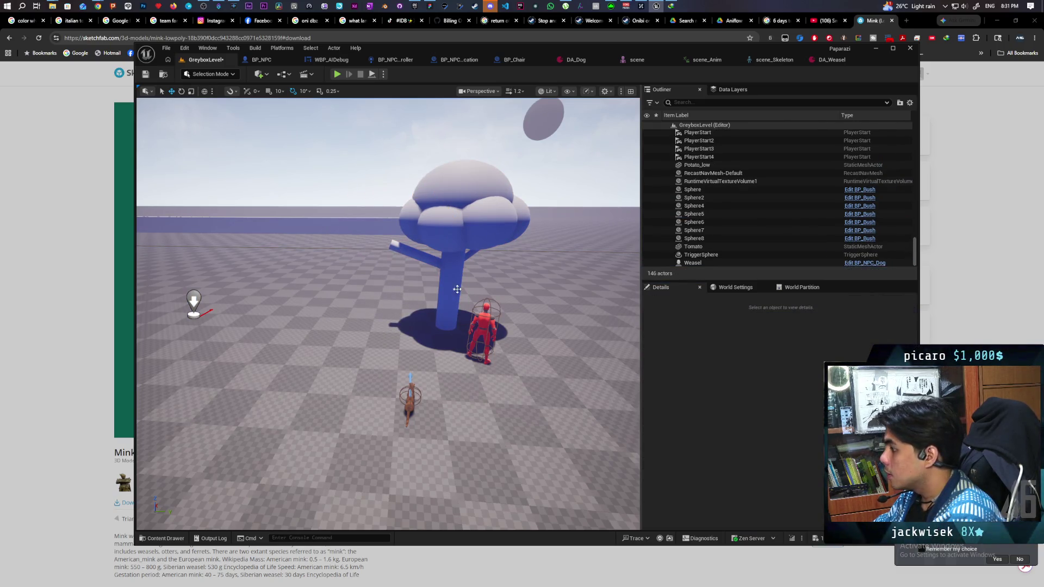
click(456, 289)
click(890, 300)
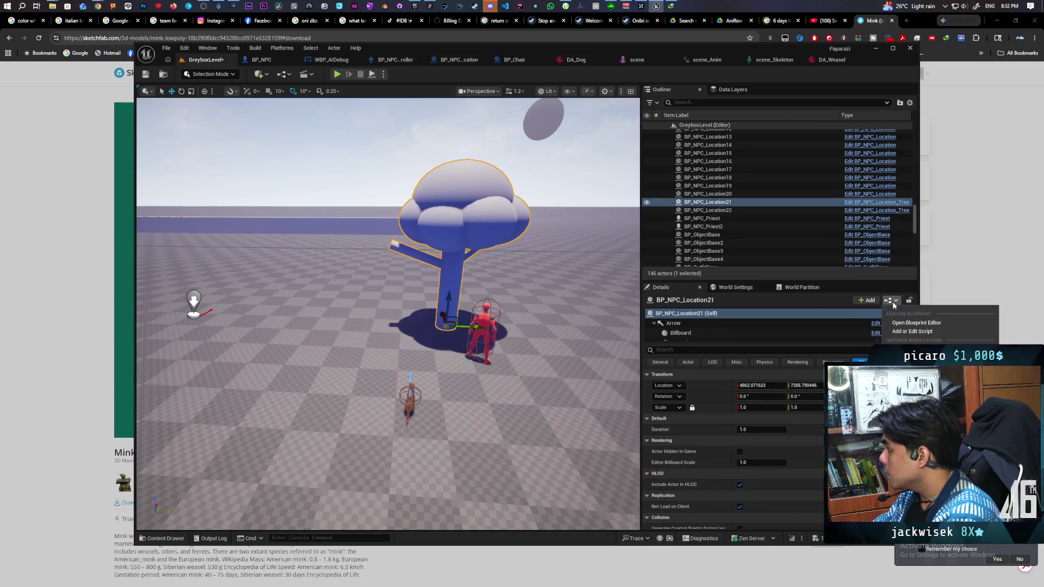
- Apply Instance Changes to Blueprint and confirm BP_NPC_Location22 now shows a tree
click(919, 349)
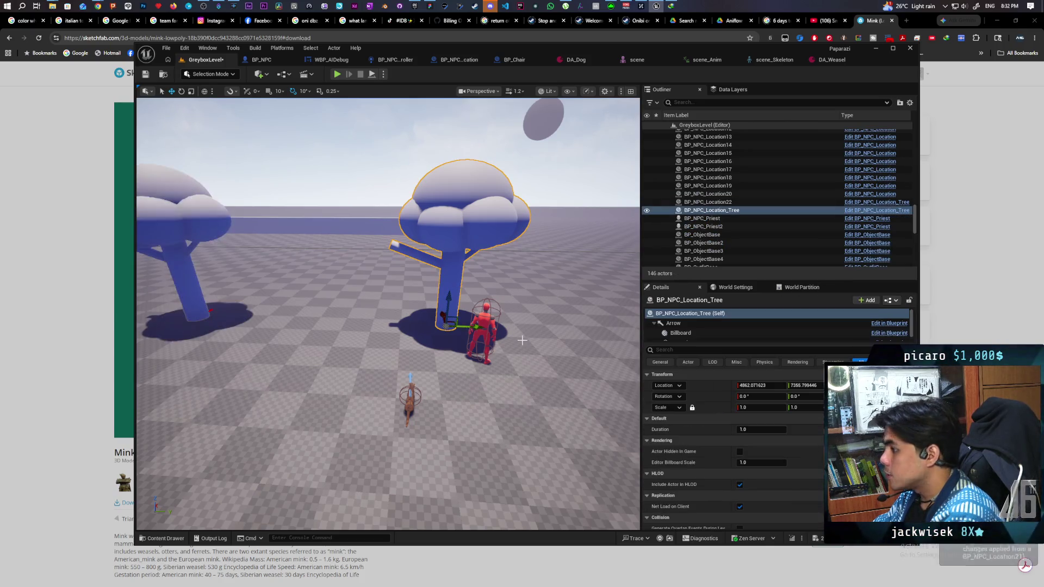
mouse_move(372, 337)
mouse_down()
mouse_move(380, 347)
mouse_move(359, 348)
mouse_move(380, 331)
mouse_up()
click(321, 305)
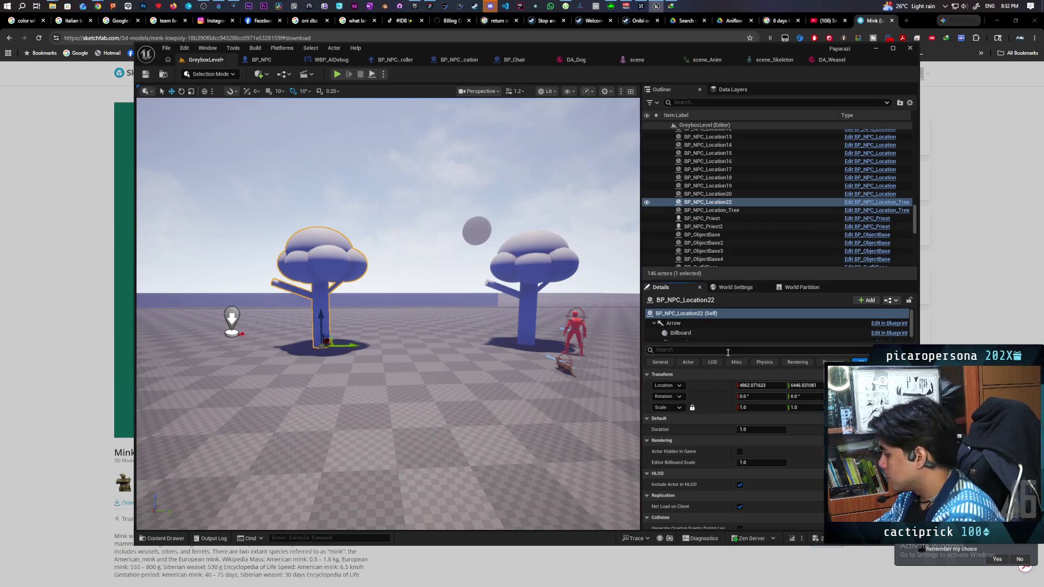
click(398, 224)
mouse_move(399, 224)
mouse_down()
mouse_move(429, 223)
mouse_move(399, 226)
mouse_up()
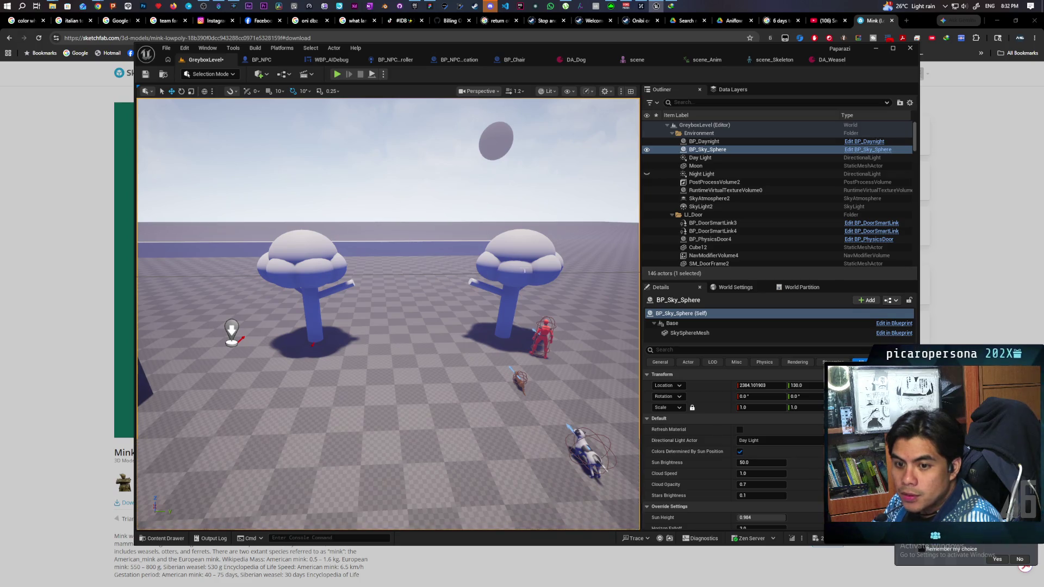
- Save the level and open BP_NPC_Location22's blueprint with Ctrl+E
click(150, 76)
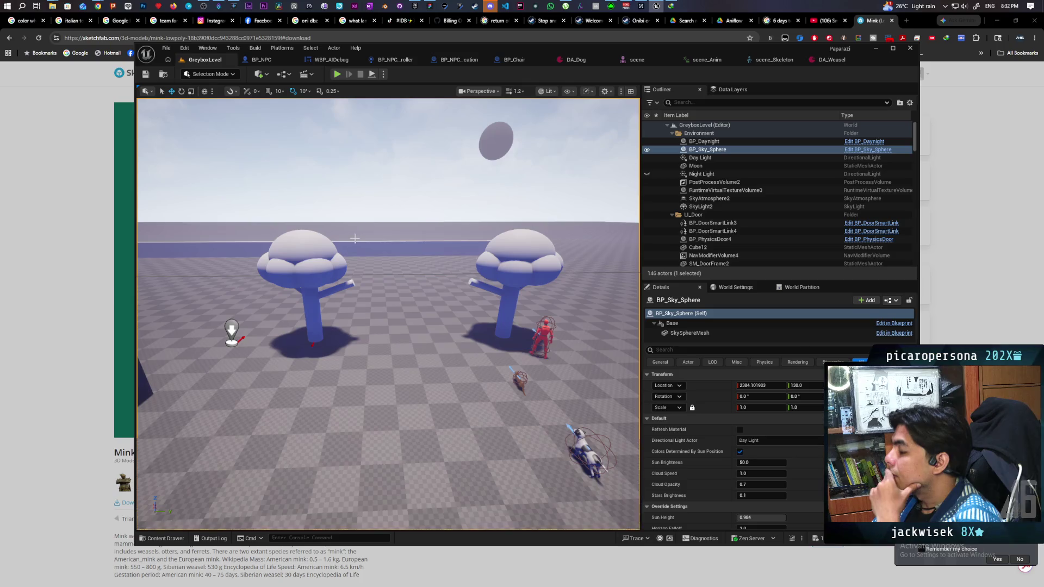
click(306, 272)
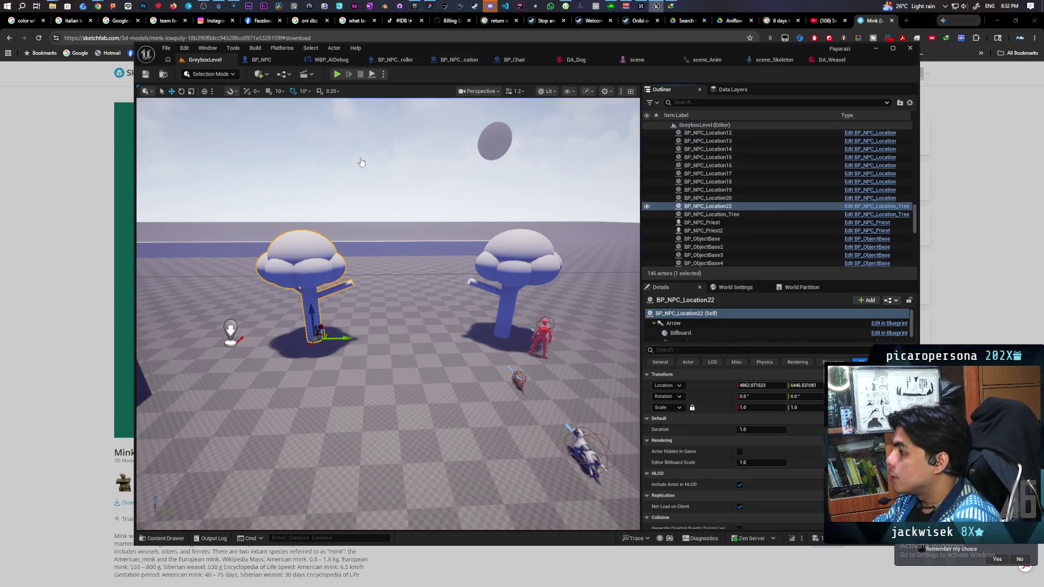
key(ctrl+e)
- Add an Arrow component under WeaselTree and move it to Y -159.65
drag(520, 272, 520, 271)
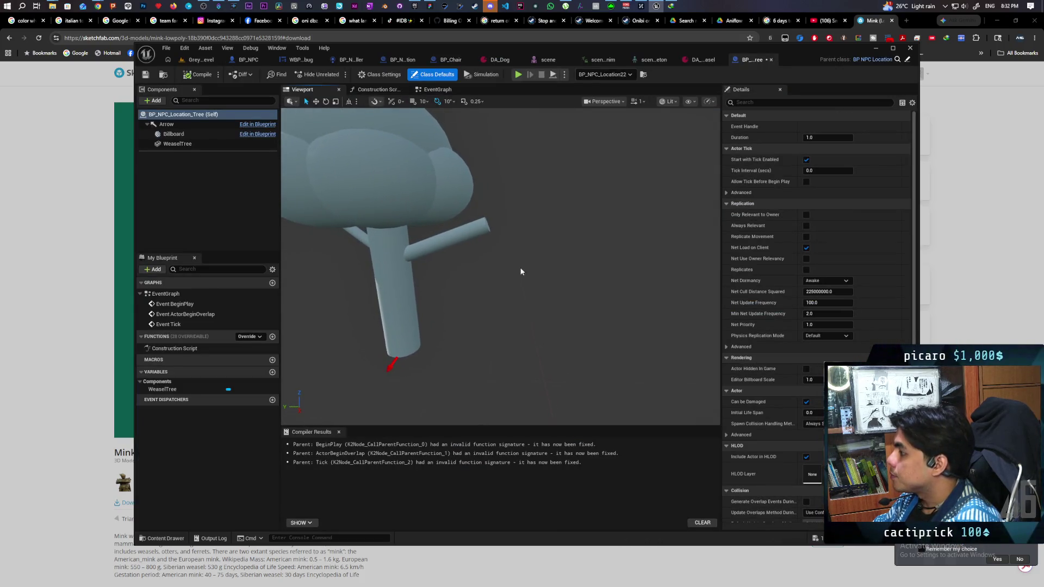
click(178, 144)
click(156, 102)
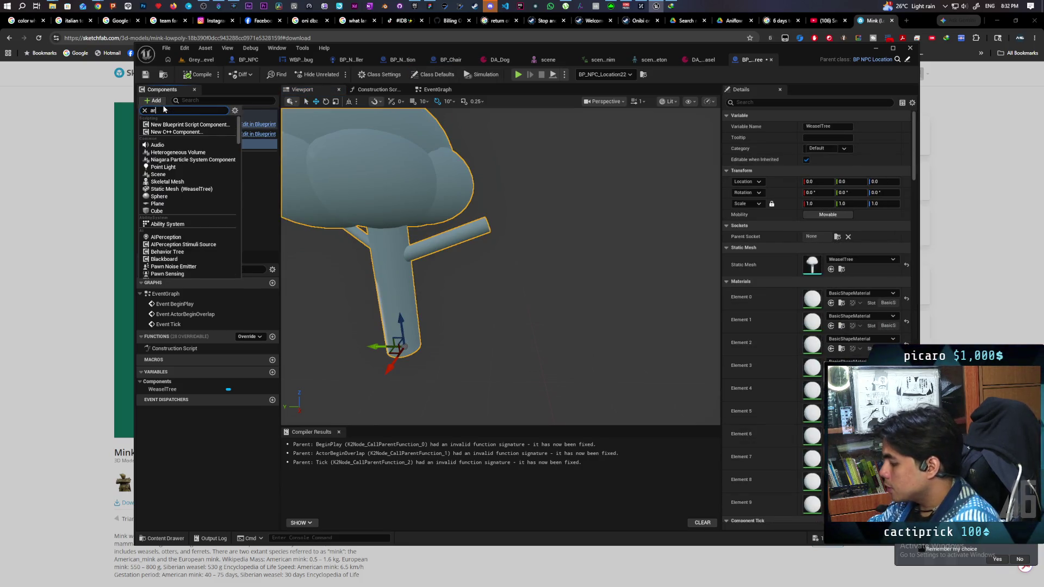
text(row)
key(Return)
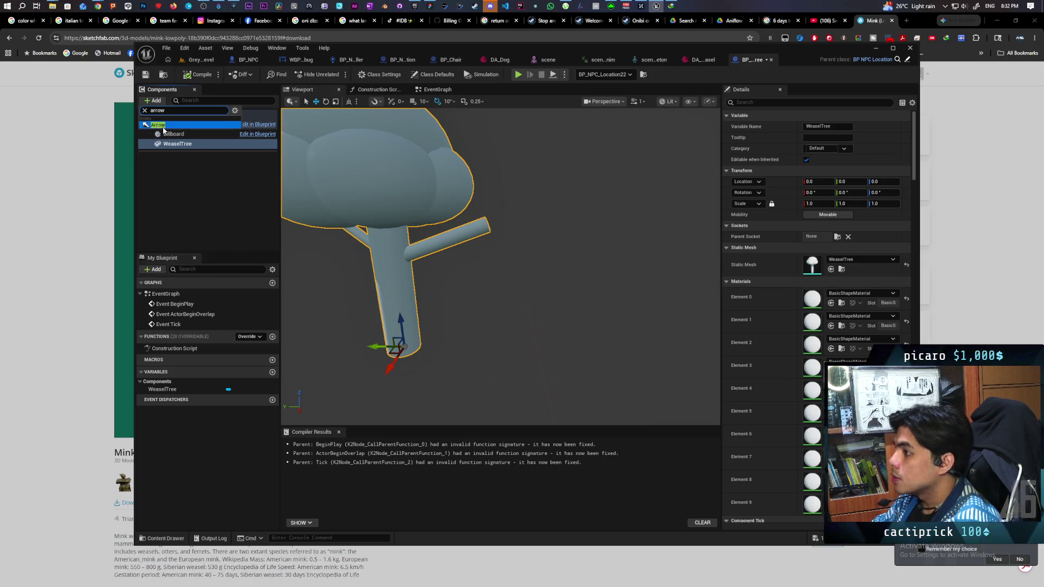
click(163, 128)
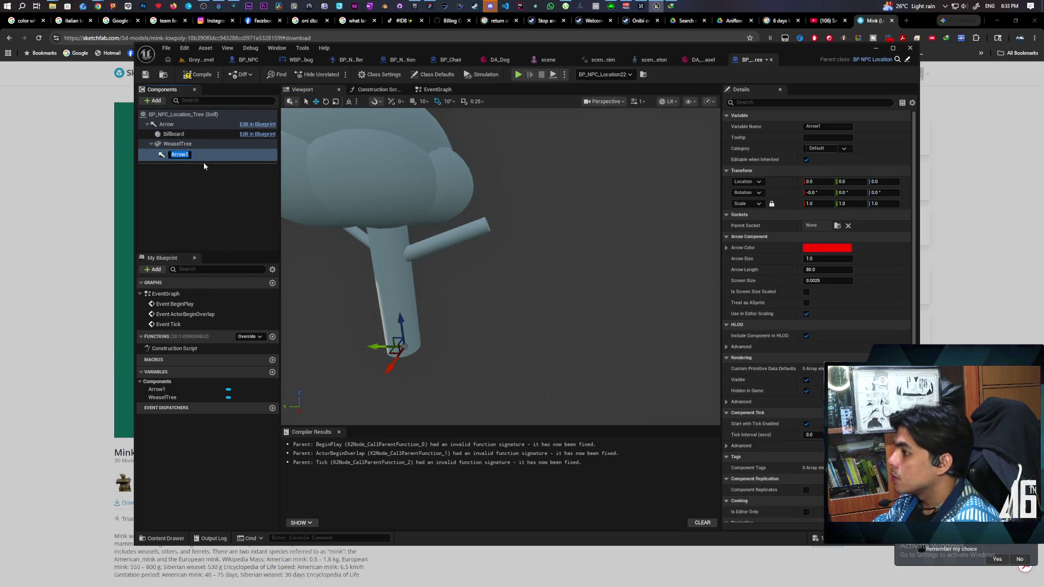
drag(377, 346, 457, 348)
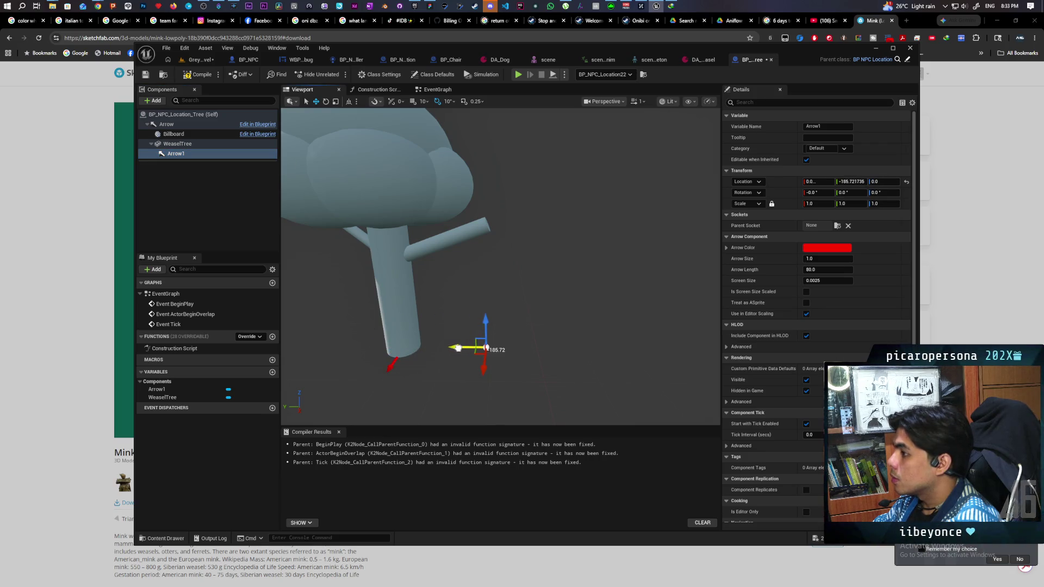
- Enlarge Arrow1 to about 1.44 and set its pitch rotation to 90 degrees
drag(531, 302, 476, 292)
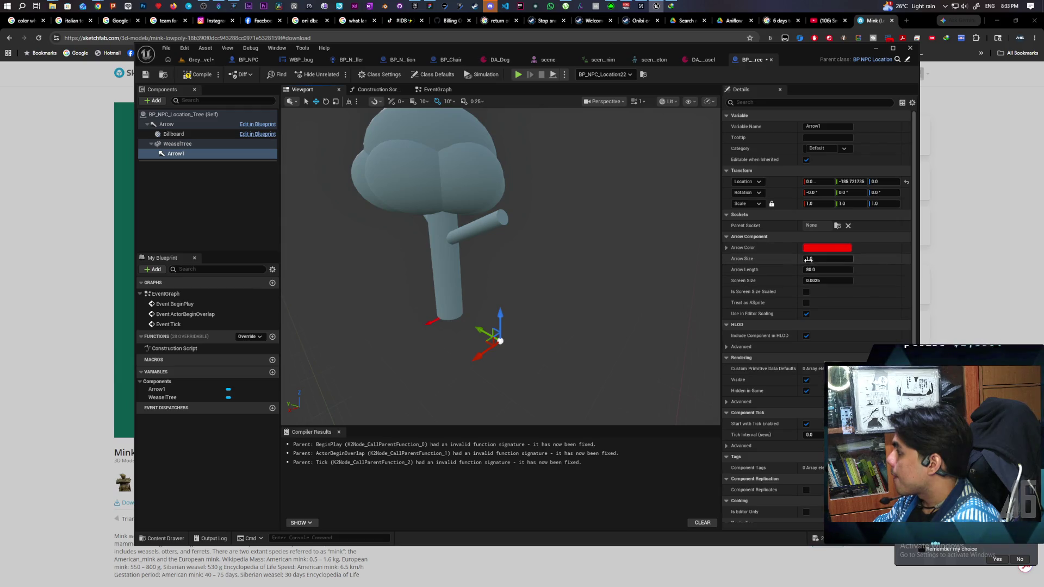
mouse_move(808, 259)
mouse_down()
mouse_move(832, 259)
mouse_move(819, 259)
mouse_up()
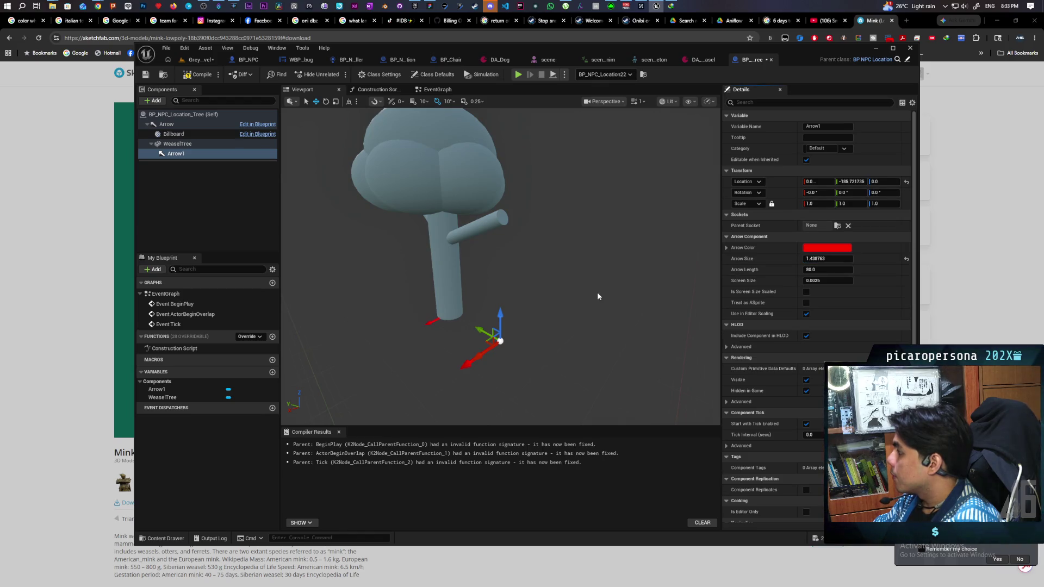
click(841, 193)
text(62)
key(Return)
text(85)
key(Return)
text(89)
key(Return)
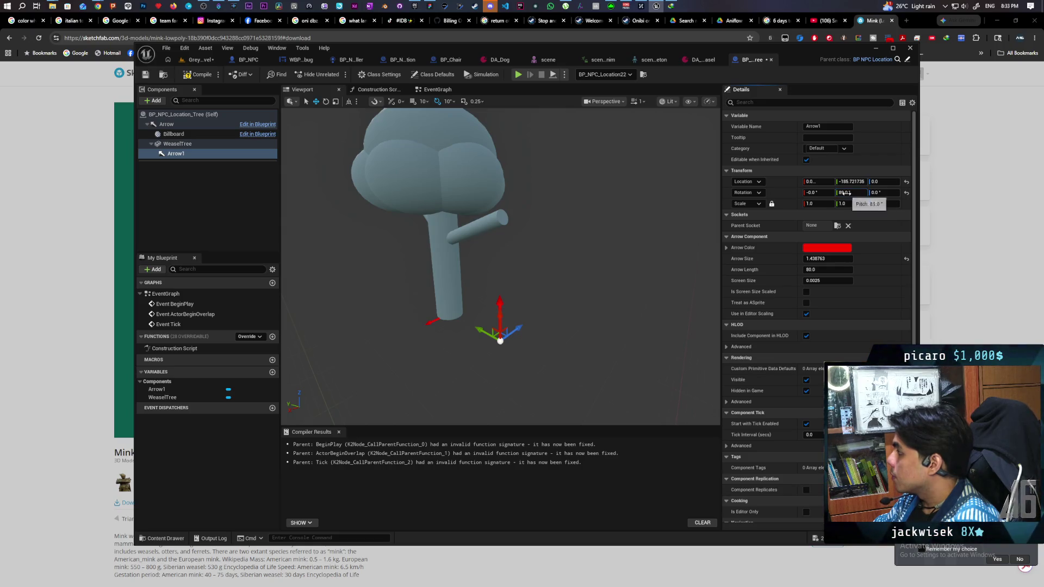
text(90)
- Move Arrow1 to the trunk base, undo raising it, and duplicate it as Arrow2
drag(487, 333, 451, 301)
mouse_move(543, 309)
mouse_down()
mouse_move(544, 283)
mouse_move(542, 310)
mouse_up()
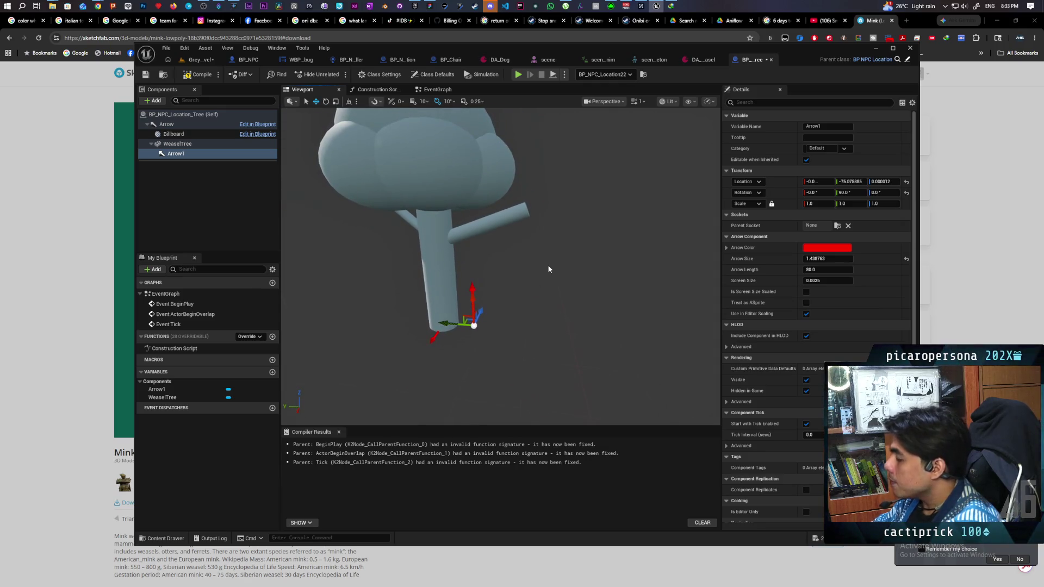
click(176, 155)
drag(476, 304, 484, 252)
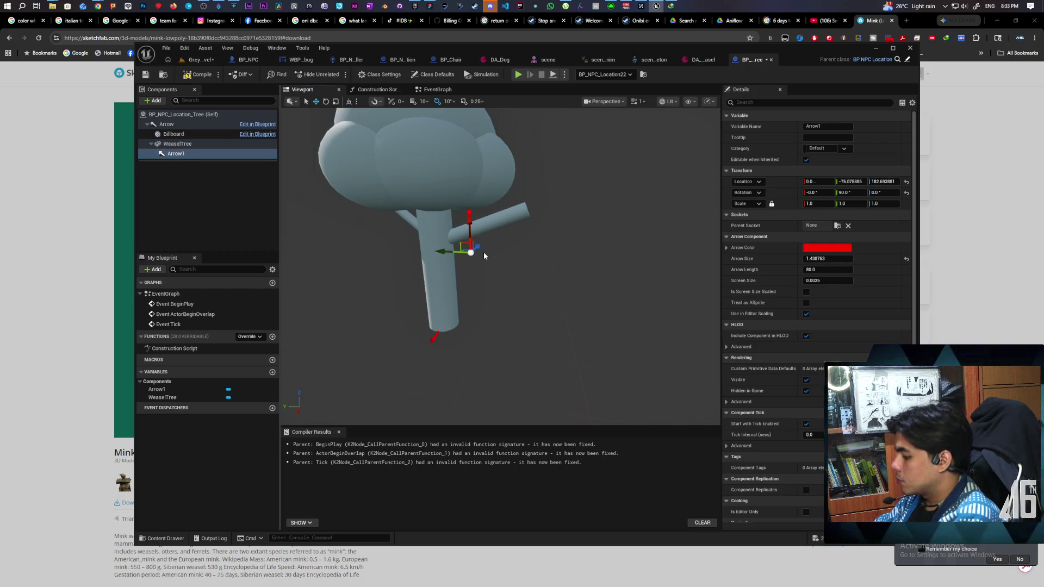
key(ctrl+z)
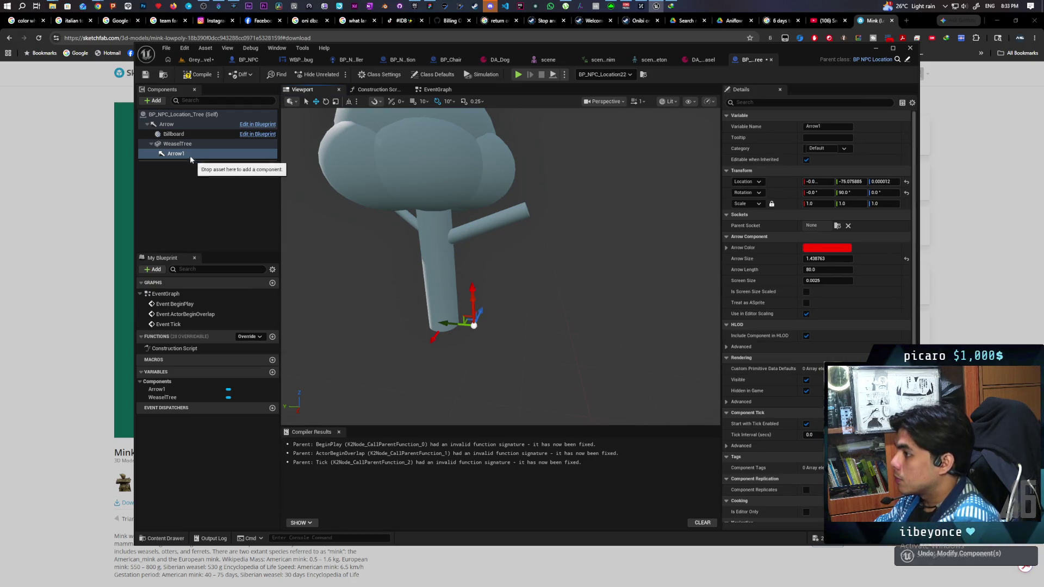
click(178, 155)
key(ctrl+d)
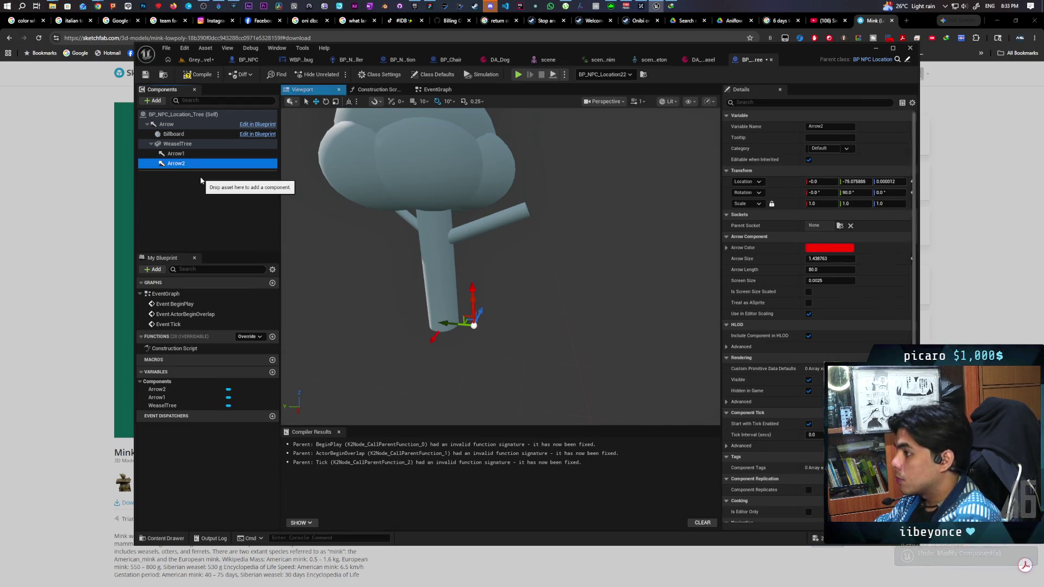
- Raise Arrow2 onto the tree branch (Z 295.26), compile and save, then open the Event Graph
mouse_move(469, 293)
mouse_down()
mouse_move(465, 184)
mouse_move(472, 213)
mouse_move(511, 209)
mouse_move(511, 165)
mouse_up()
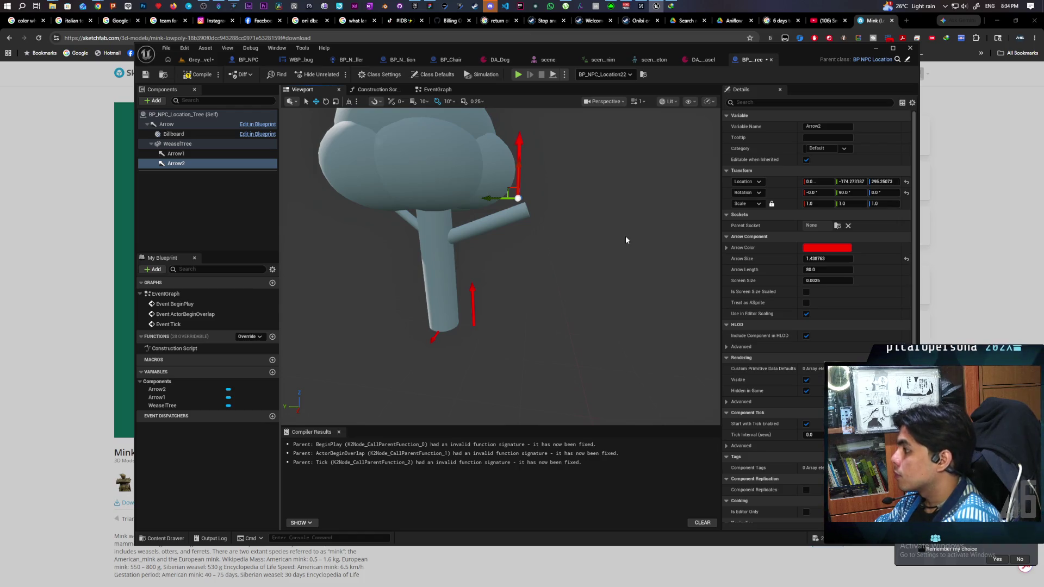
click(198, 75)
key(ctrl+s)
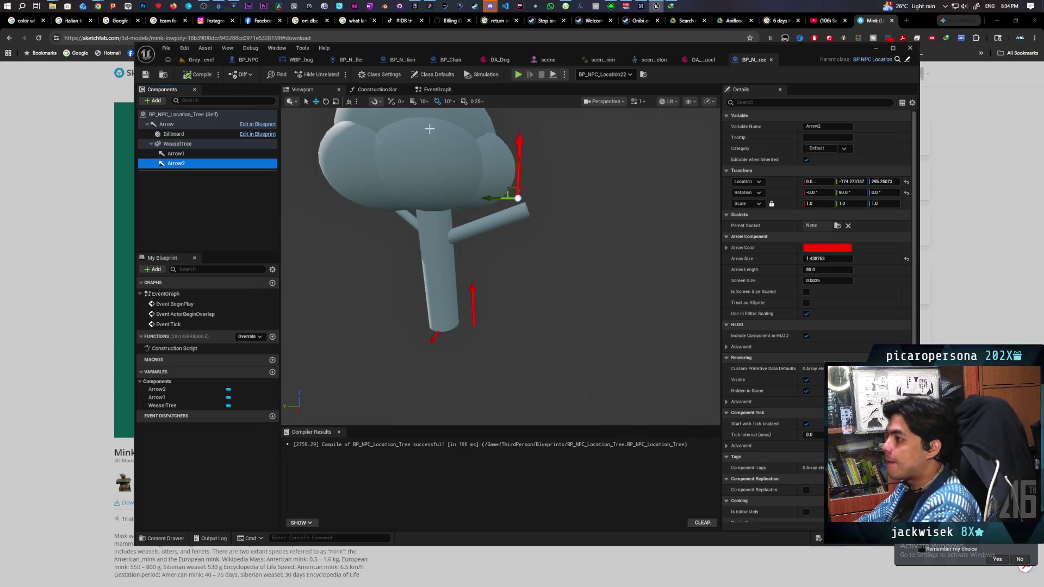
click(442, 91)
mouse_move(560, 219)
mouse_down()
mouse_move(573, 214)
mouse_move(449, 216)
mouse_move(468, 235)
mouse_move(534, 202)
mouse_move(558, 216)
mouse_up()
- Nudge the three disabled BeginPlay, ActorBeginOverlap and Tick Parent call nodes slightly right
scroll(558, 216, down, 6)
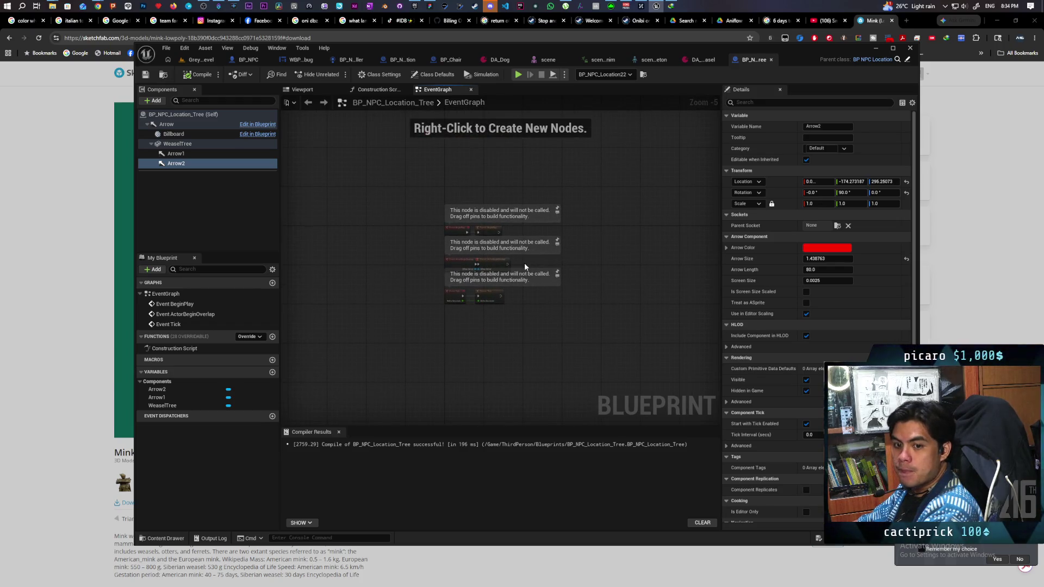
scroll(532, 263, up, 3)
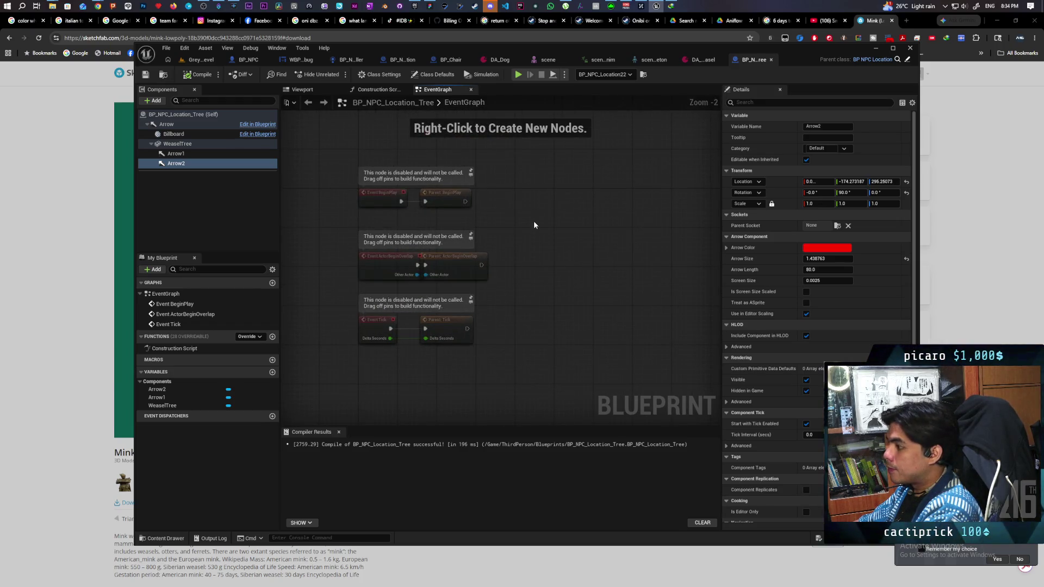
drag(547, 175, 468, 340)
drag(474, 268, 483, 266)
click(553, 276)
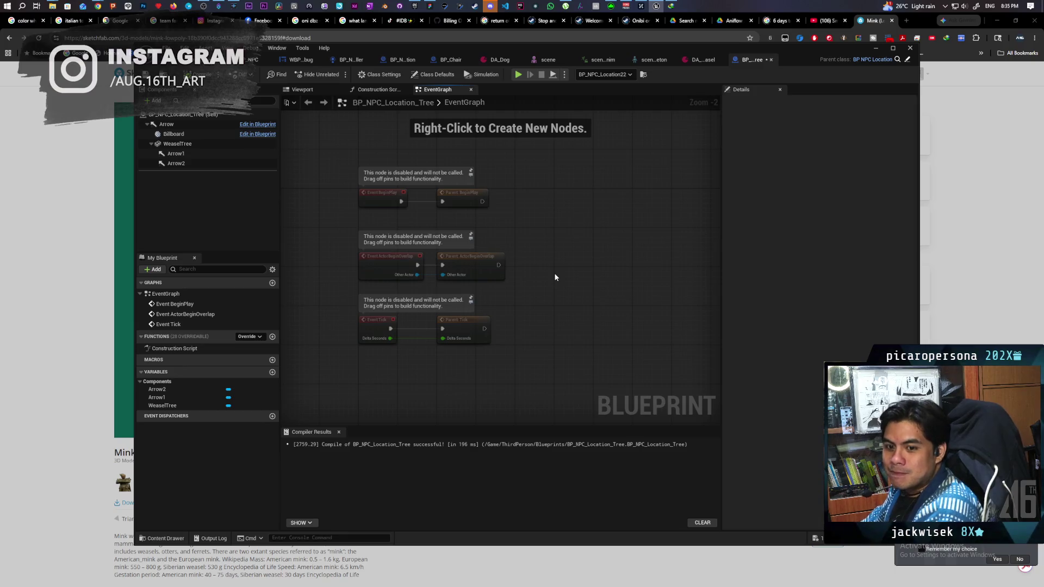
- Pan around the Event Graph to inspect the disabled parent-call nodes
mouse_move(564, 289)
mouse_down()
mouse_move(617, 233)
mouse_move(603, 259)
mouse_move(603, 227)
mouse_up()
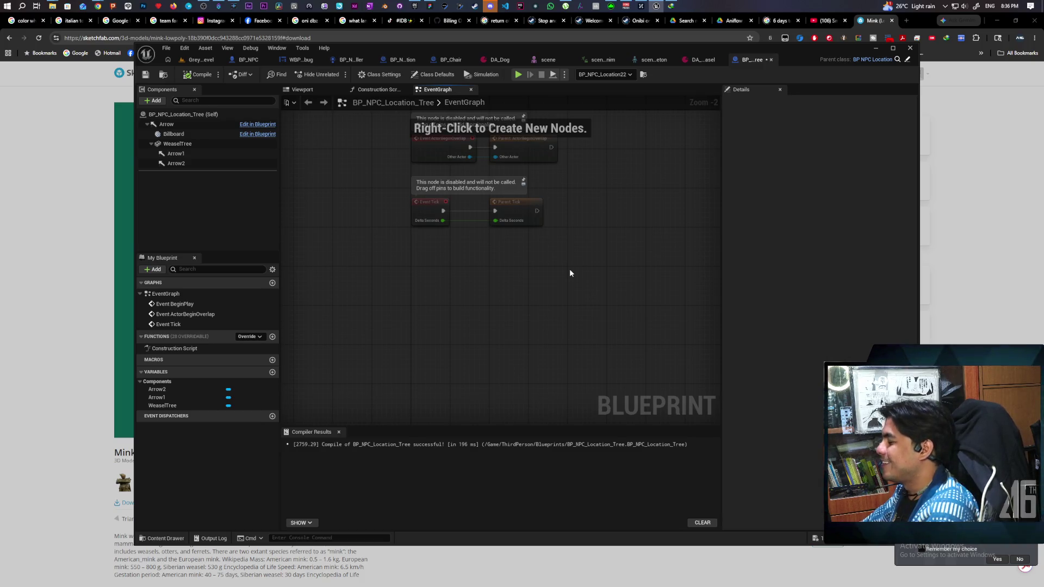
mouse_move(533, 260)
mouse_down()
mouse_move(505, 368)
mouse_move(487, 303)
mouse_move(452, 310)
mouse_move(461, 323)
mouse_up()
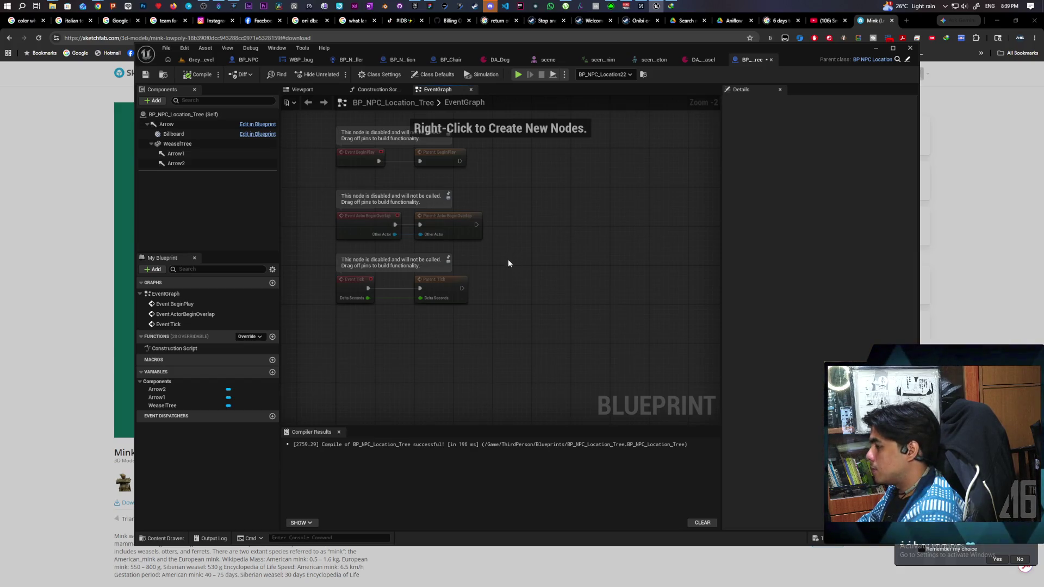
mouse_move(519, 313)
mouse_down()
mouse_move(538, 275)
mouse_move(531, 294)
mouse_up()
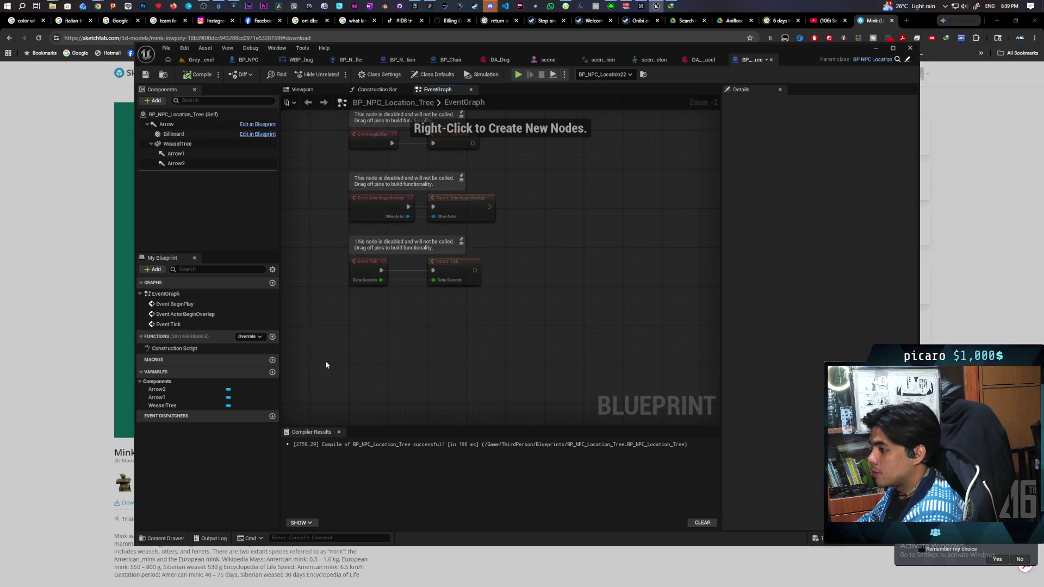
- Override Run Location Arrived, then Run Location Leave, from the My Blueprint Functions Override list
click(252, 337)
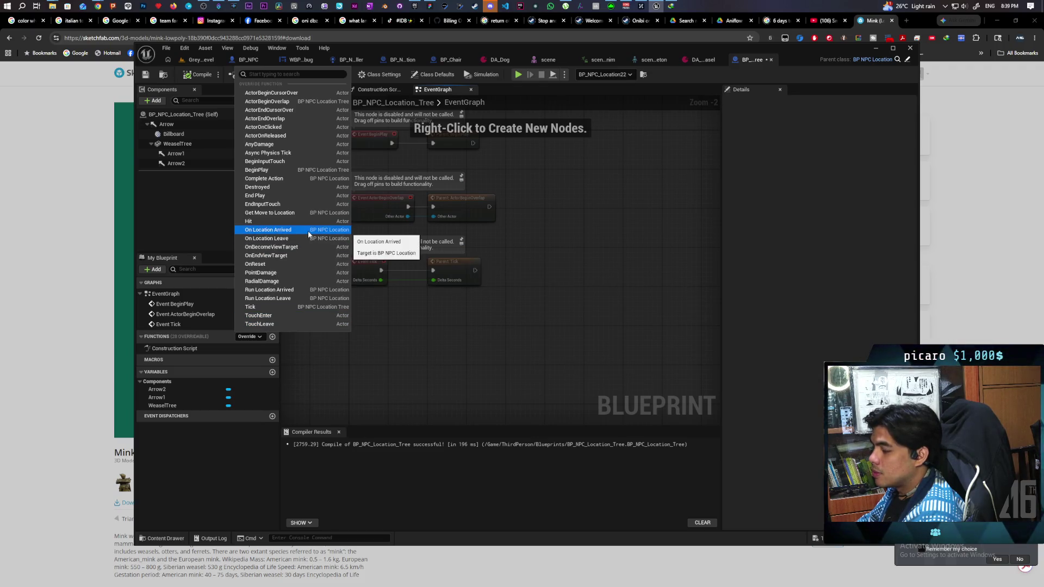
click(296, 289)
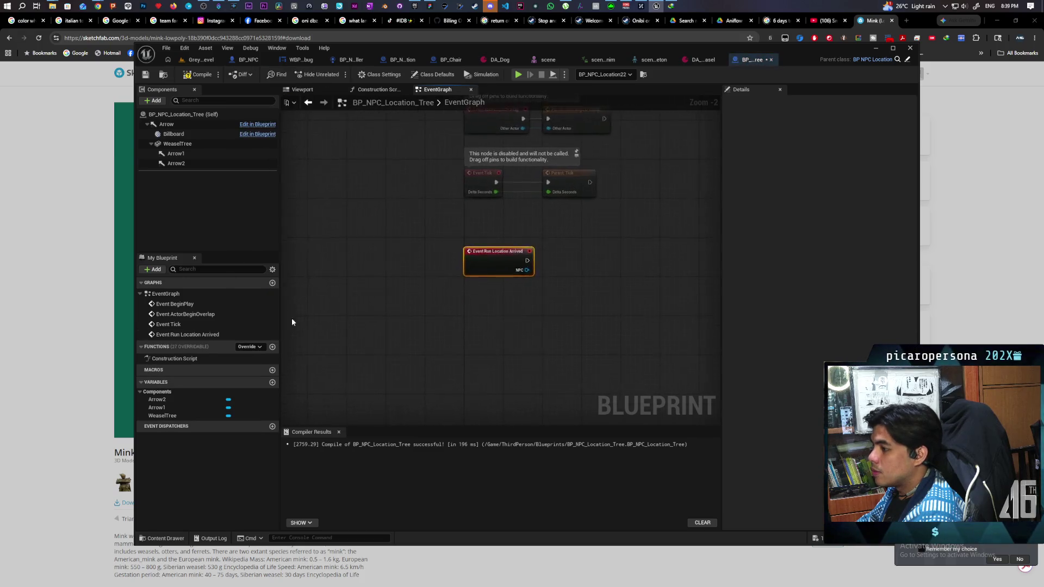
click(253, 348)
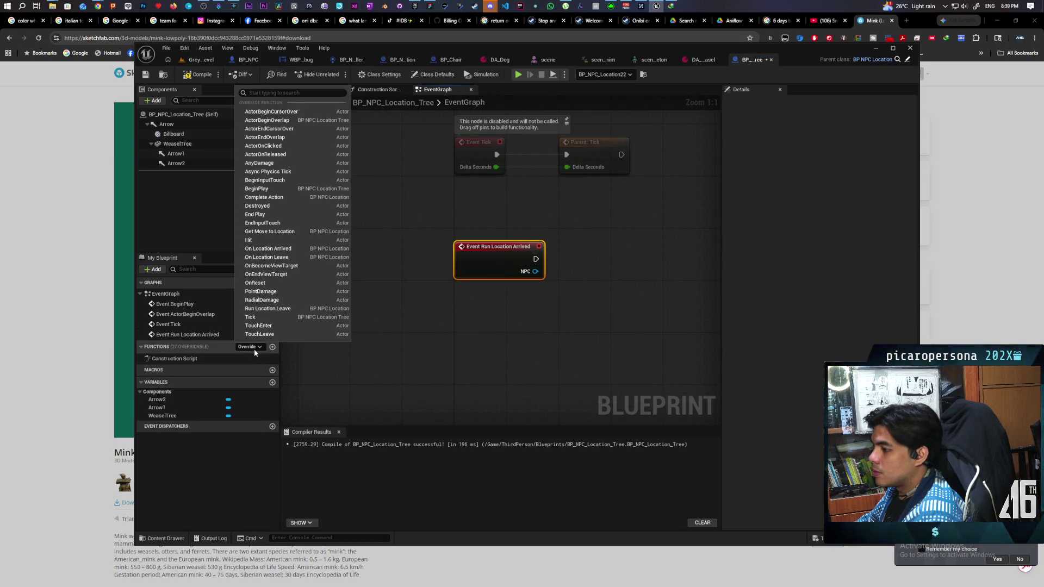
click(296, 308)
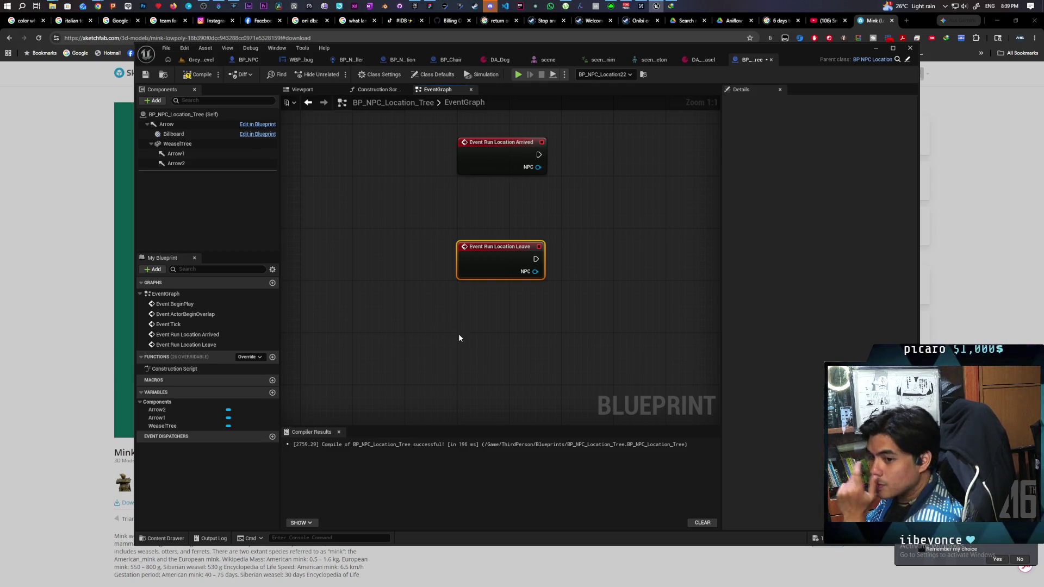
- Reposition the Event Run Location Leave node, then compile and save the blueprint
mouse_move(516, 312)
mouse_down()
mouse_move(452, 361)
mouse_move(426, 363)
mouse_move(443, 321)
mouse_up()
drag(422, 280, 423, 325)
click(510, 275)
mouse_move(509, 275)
mouse_down()
mouse_move(462, 337)
mouse_move(453, 301)
mouse_up()
drag(392, 330, 393, 285)
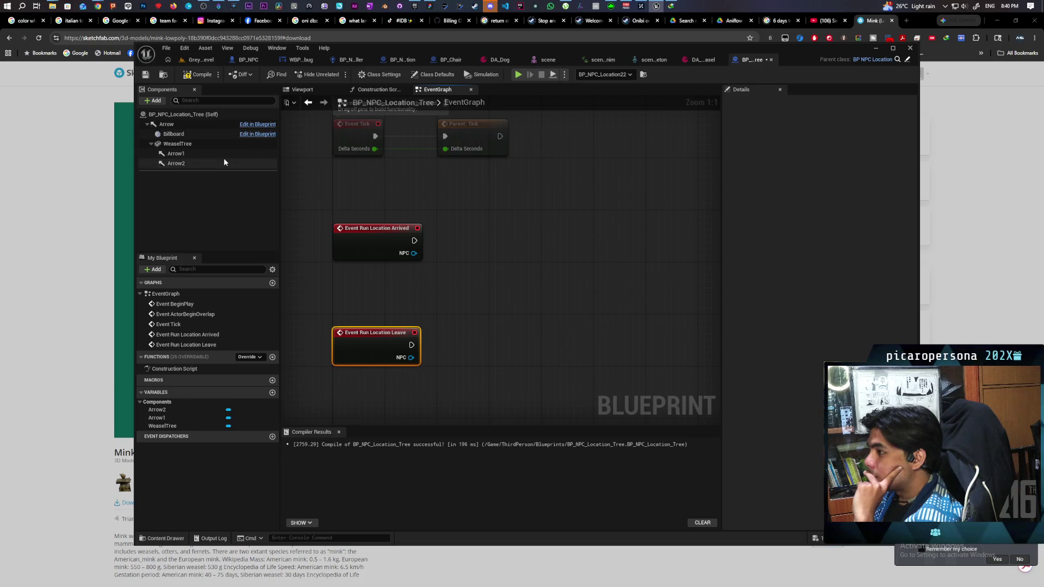
click(201, 77)
click(147, 75)
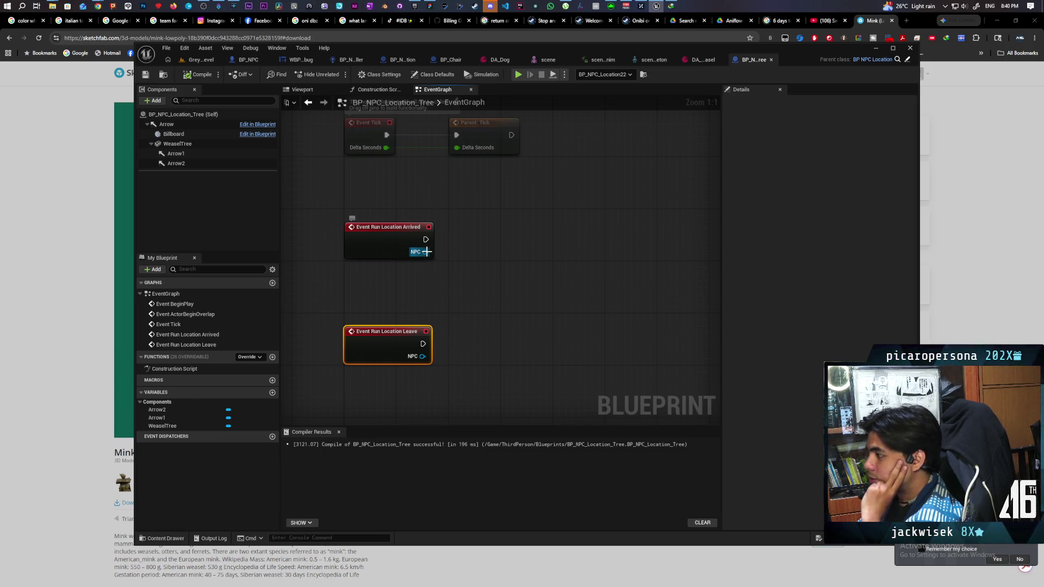
- Move the Run Location Leave and Arrived nodes down to space them apart, then switch to the browser
drag(445, 315, 481, 226)
drag(423, 241, 424, 294)
click(488, 233)
mouse_move(489, 231)
mouse_down()
mouse_move(443, 322)
mouse_move(448, 261)
mouse_up()
drag(366, 169, 366, 208)
click(419, 249)
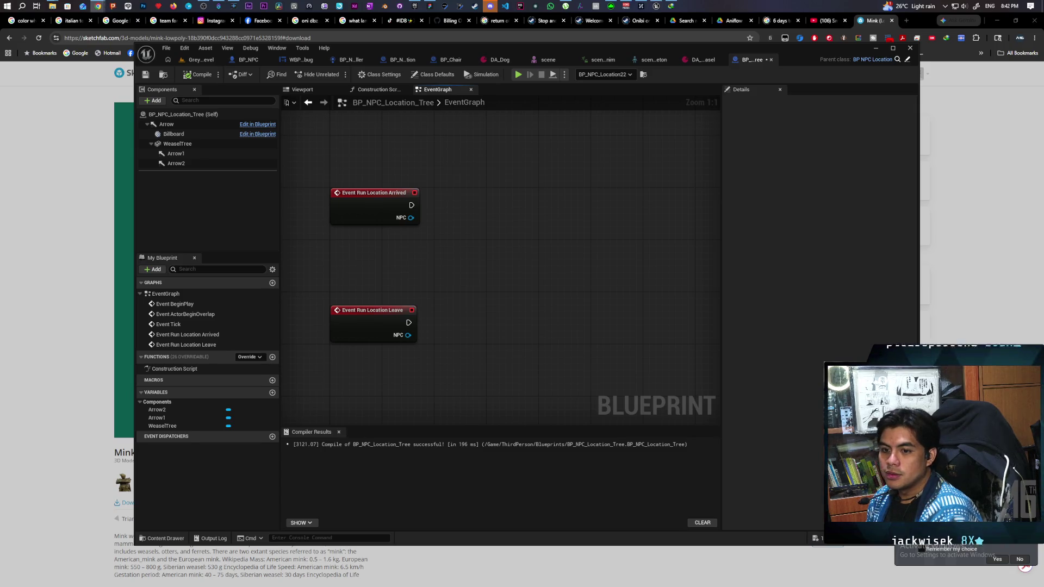
key(F1)
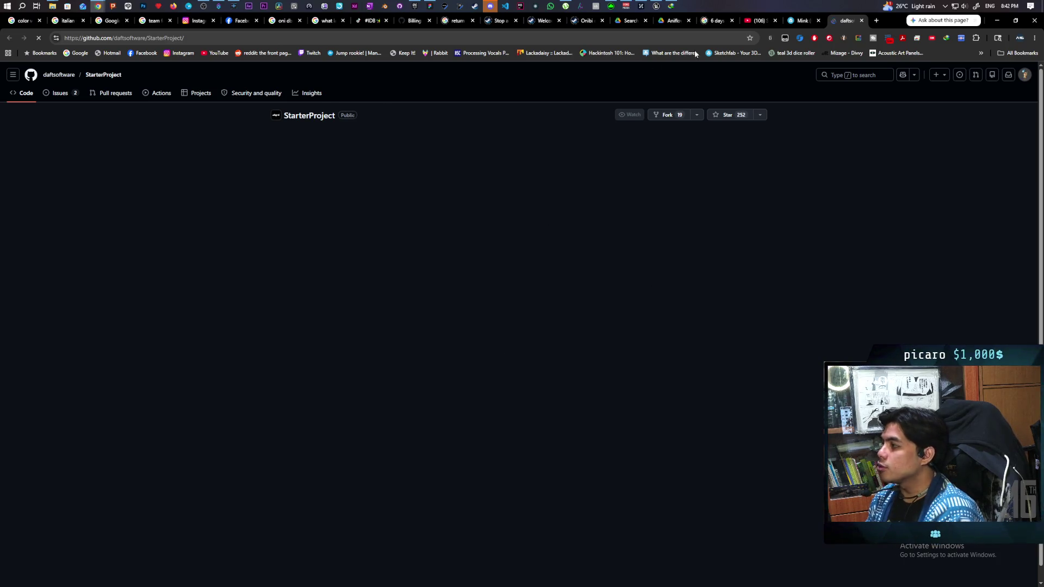
- Back in the editor, drop the Leave node lower and override Get Move to Location
click(657, 9)
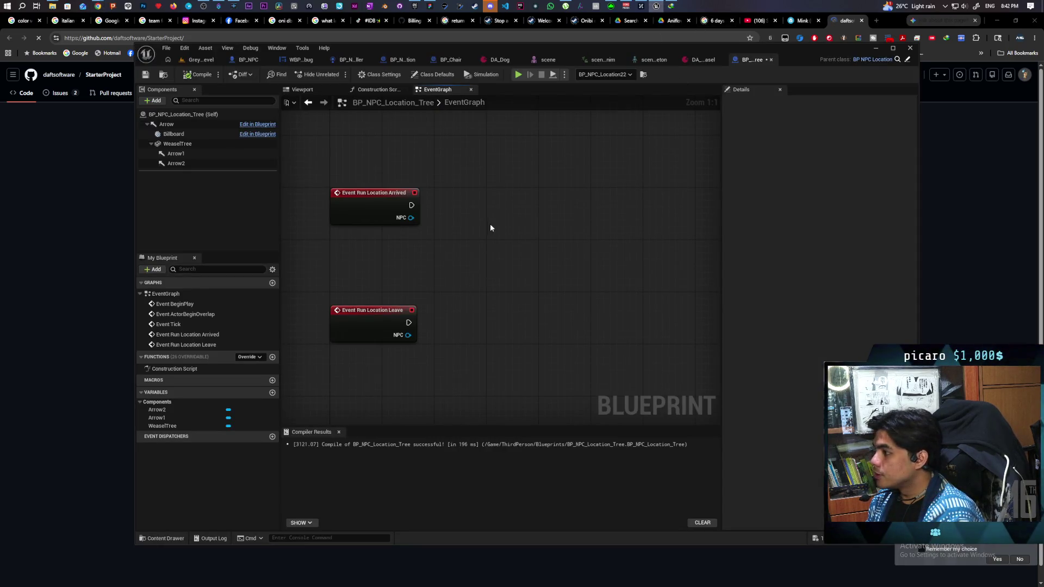
drag(373, 321, 373, 412)
click(432, 154)
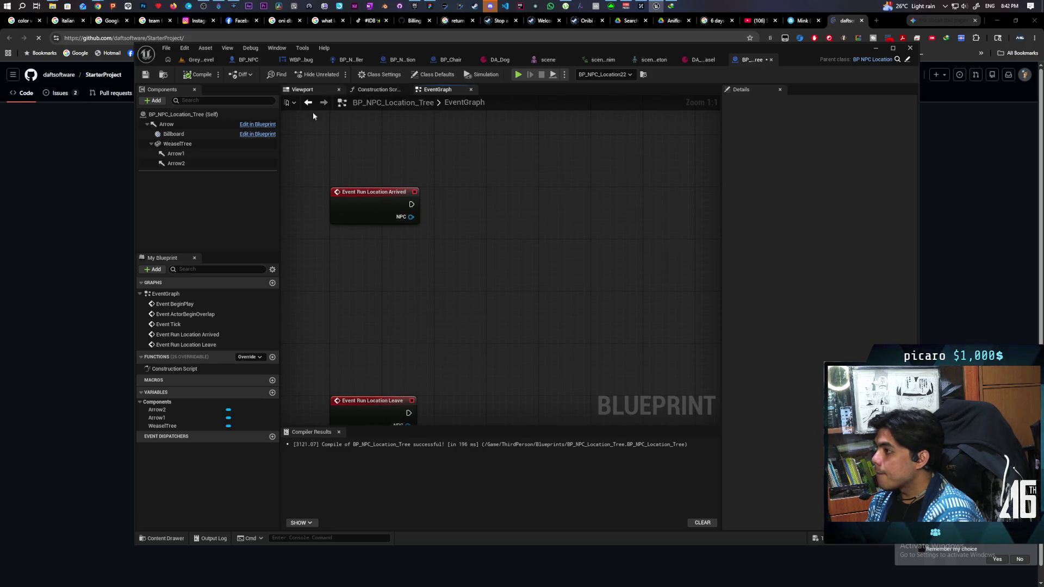
click(256, 357)
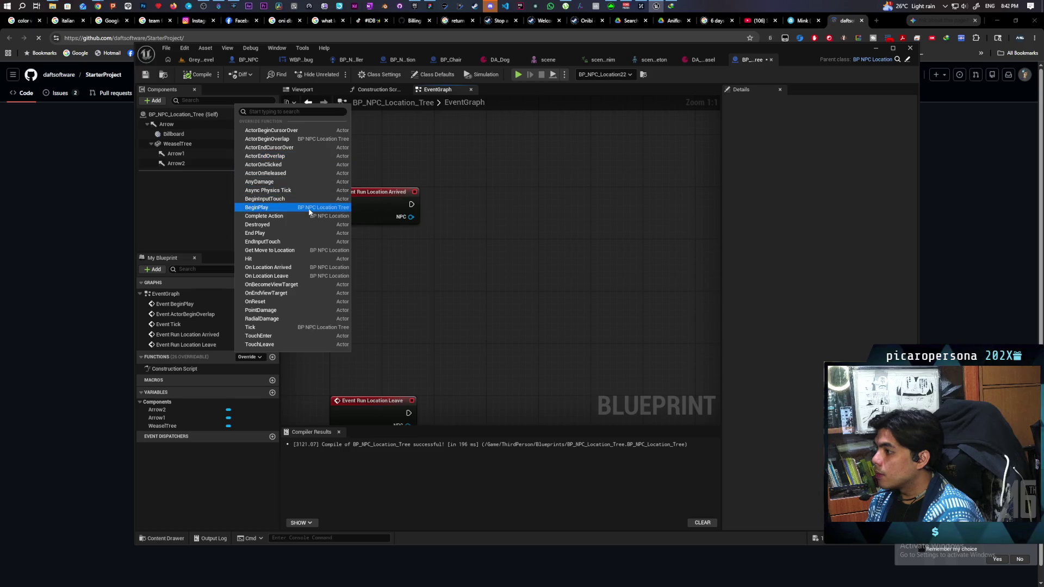
click(312, 250)
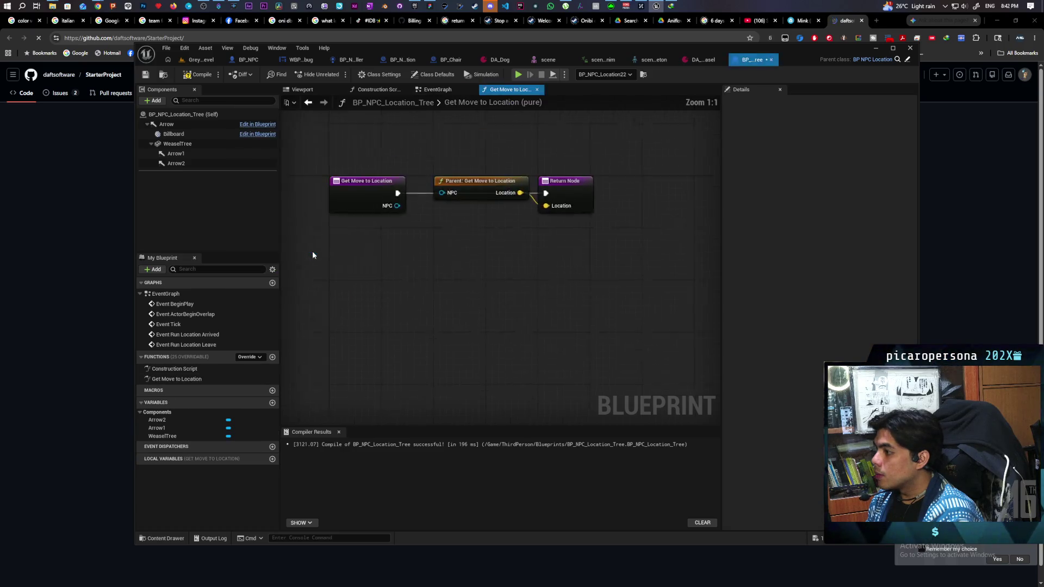
- Wire Arrow1's Get World Location into the Return Node's Location and delete the parent call
drag(473, 260, 465, 336)
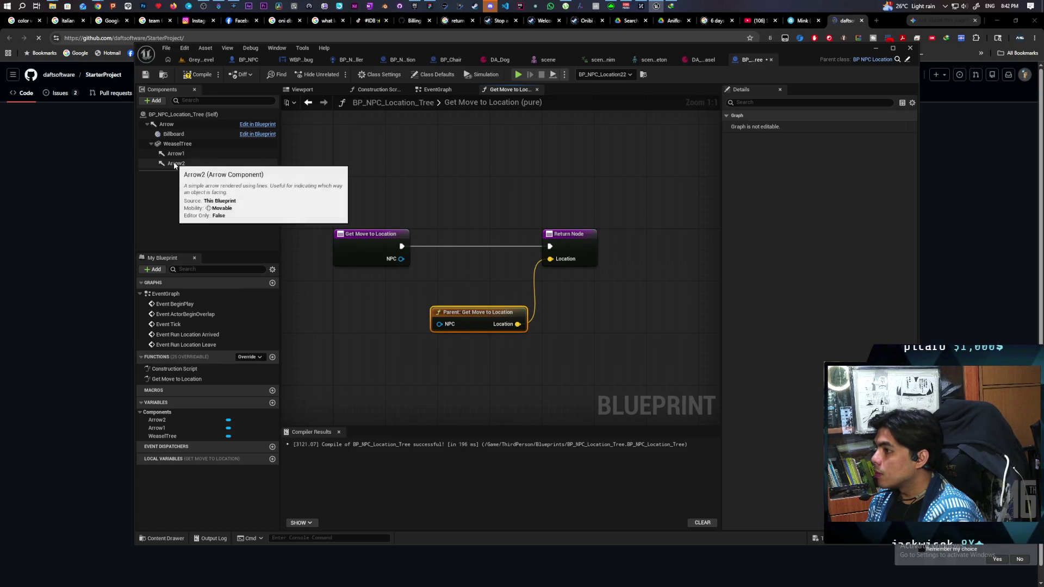
drag(207, 153, 444, 194)
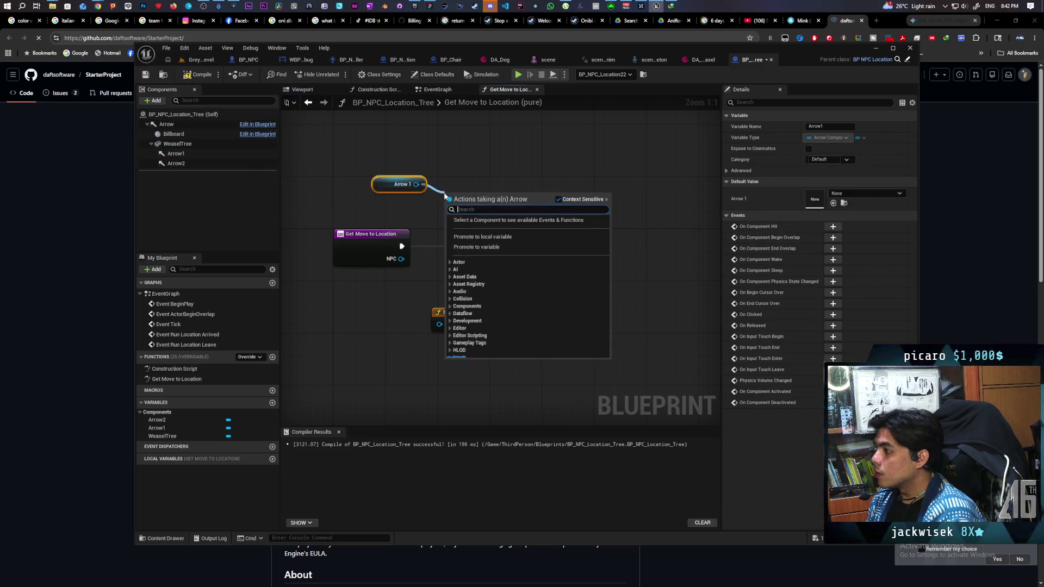
text(get world loca)
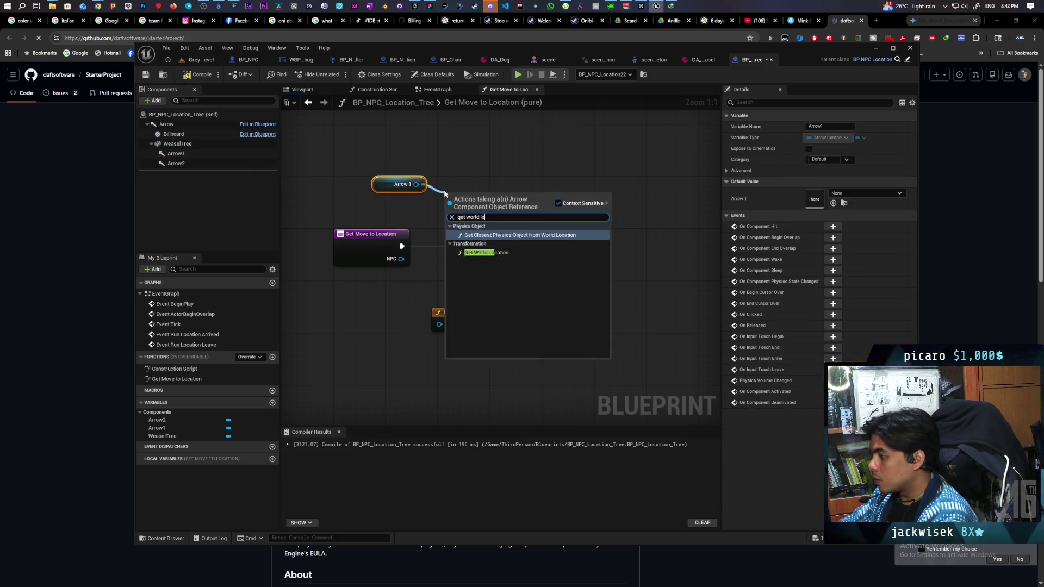
click(485, 252)
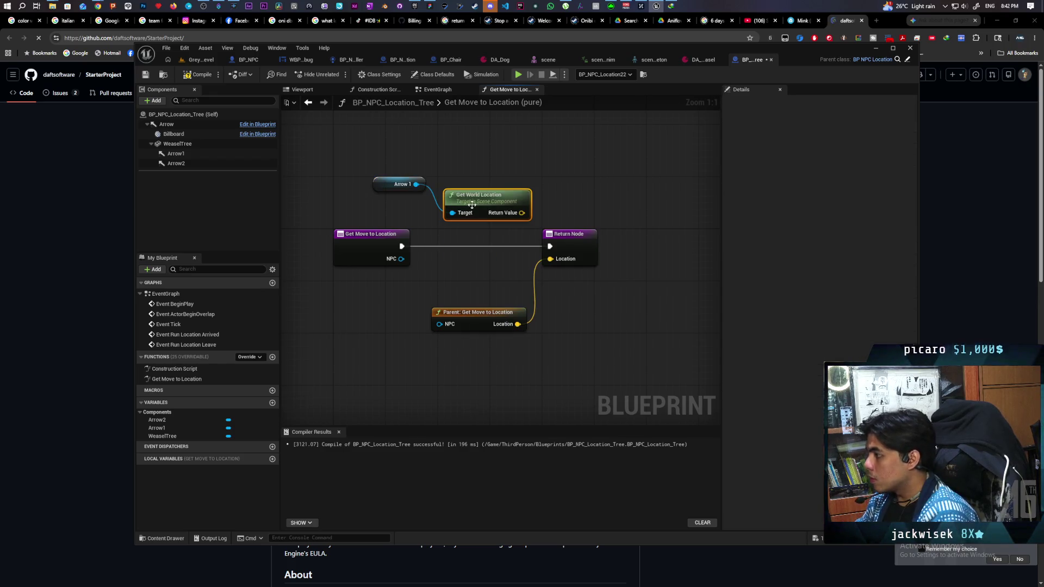
drag(520, 213, 550, 260)
click(479, 312)
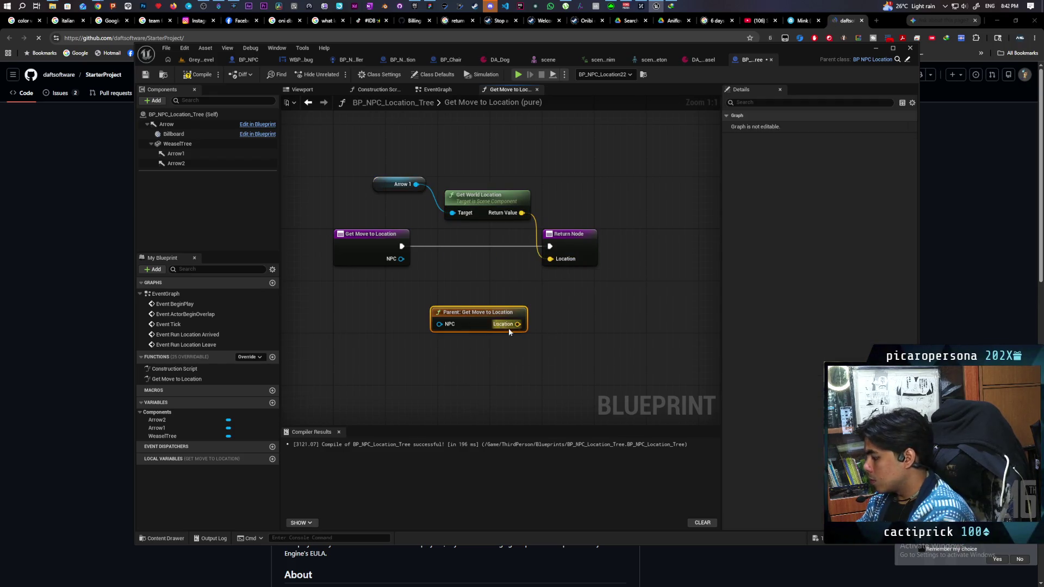
key(Delete)
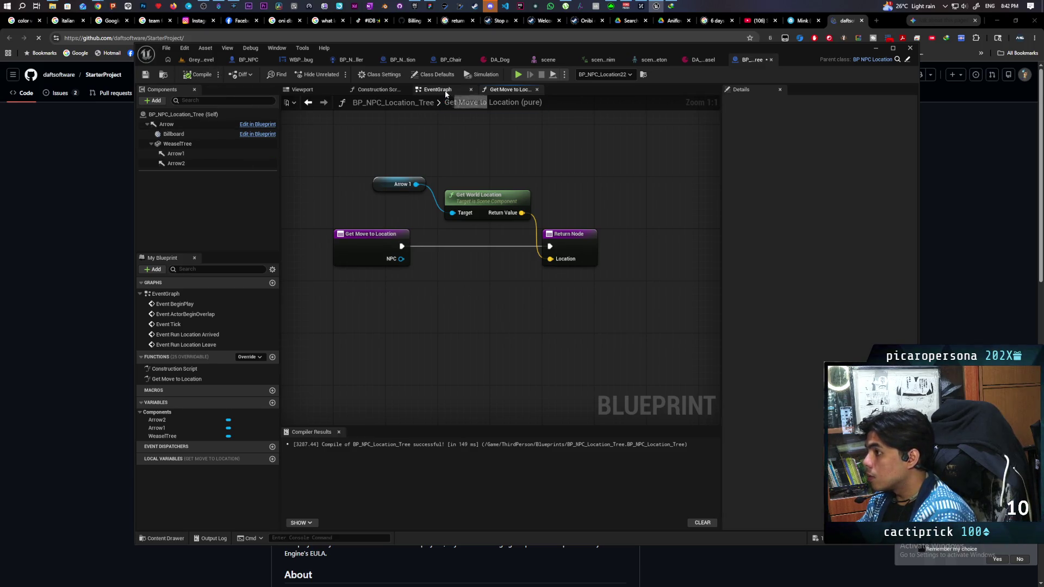
- In the EventGraph, add a Set Movement Mode node driven by the NPC pin
click(437, 90)
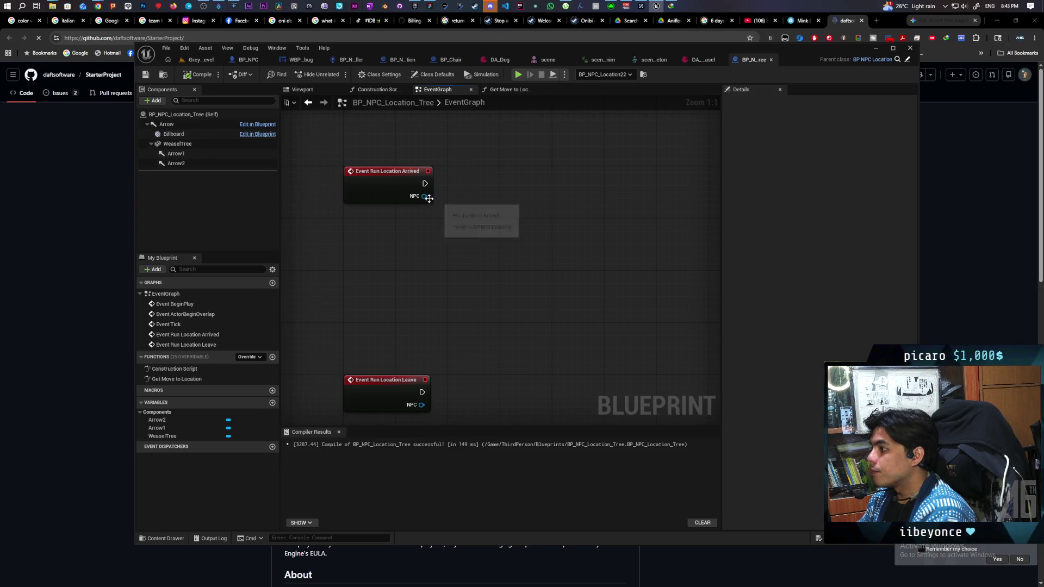
mouse_move(424, 197)
mouse_down()
mouse_move(466, 261)
mouse_move(471, 233)
mouse_move(443, 224)
mouse_up()
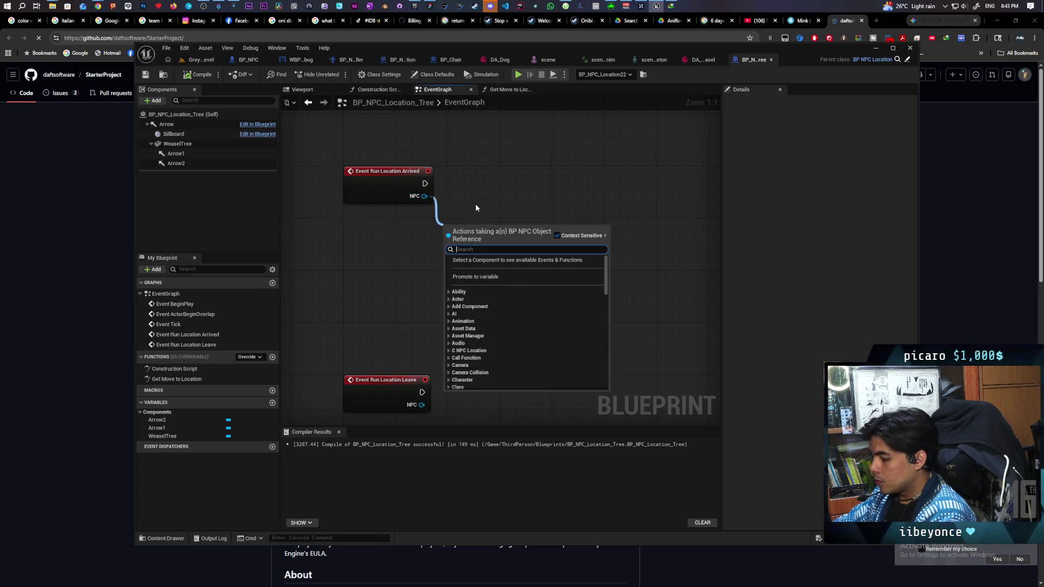
text(set movement mo)
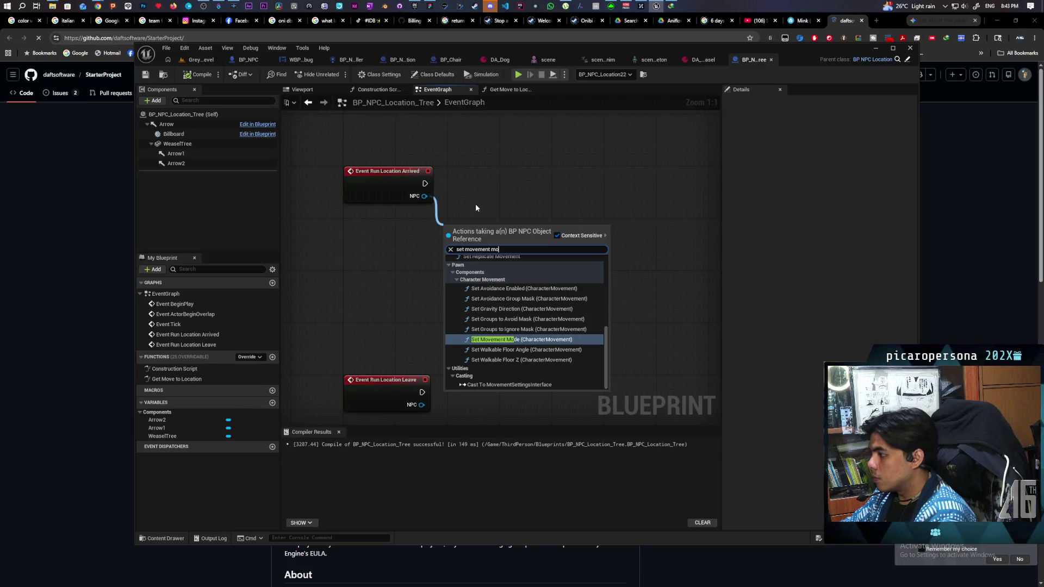
key(Return)
click(526, 200)
drag(522, 242, 553, 183)
- Run Set Movement Mode from Event Run Location Arrived with mode Flying, then compile
drag(425, 184, 482, 184)
click(521, 215)
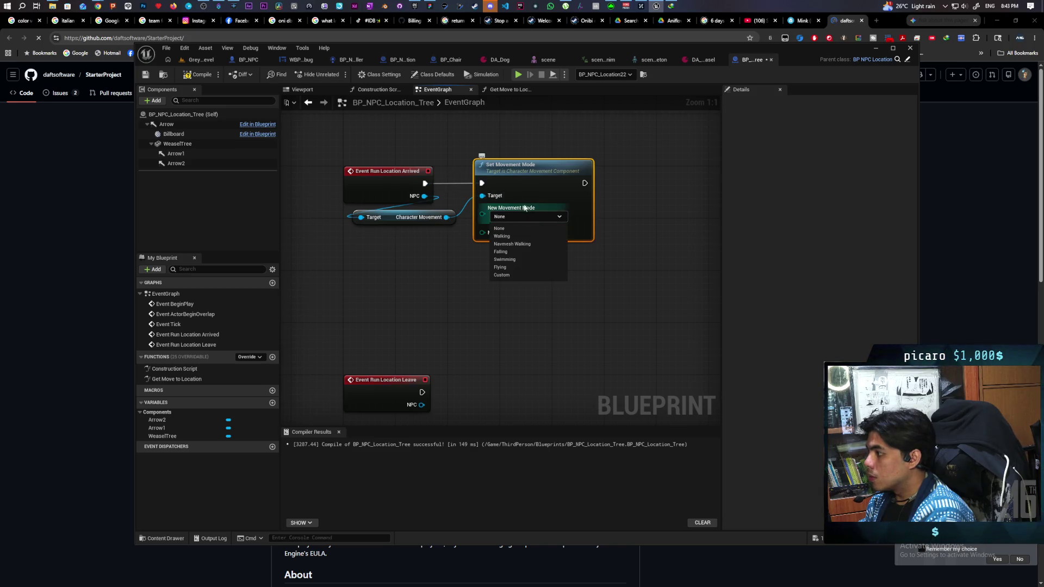
click(500, 267)
click(533, 262)
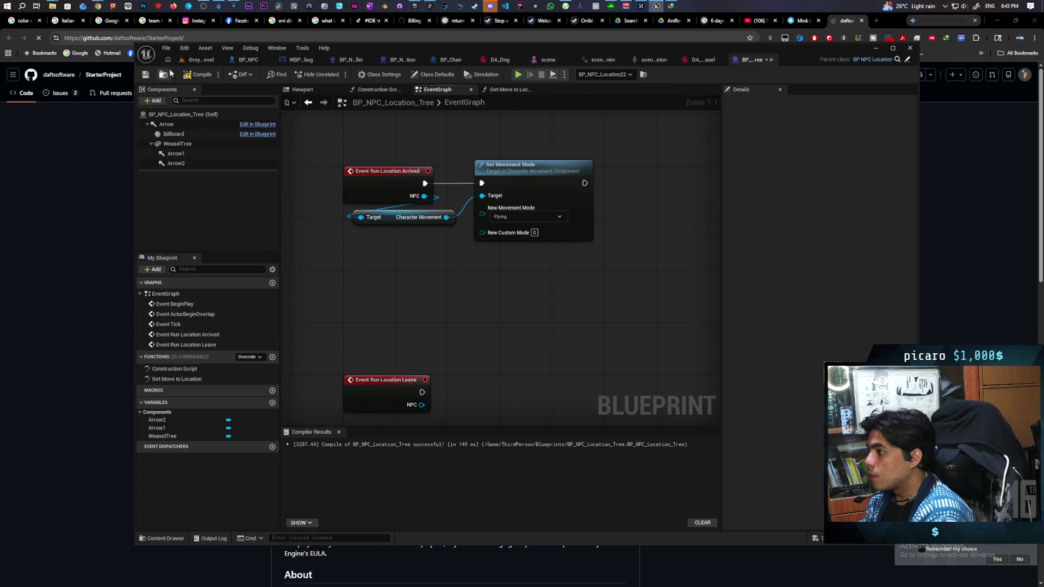
click(197, 76)
- Add Set Actor Location for the NPC, chained after Set Movement Mode
drag(375, 212, 405, 278)
text(set ac)
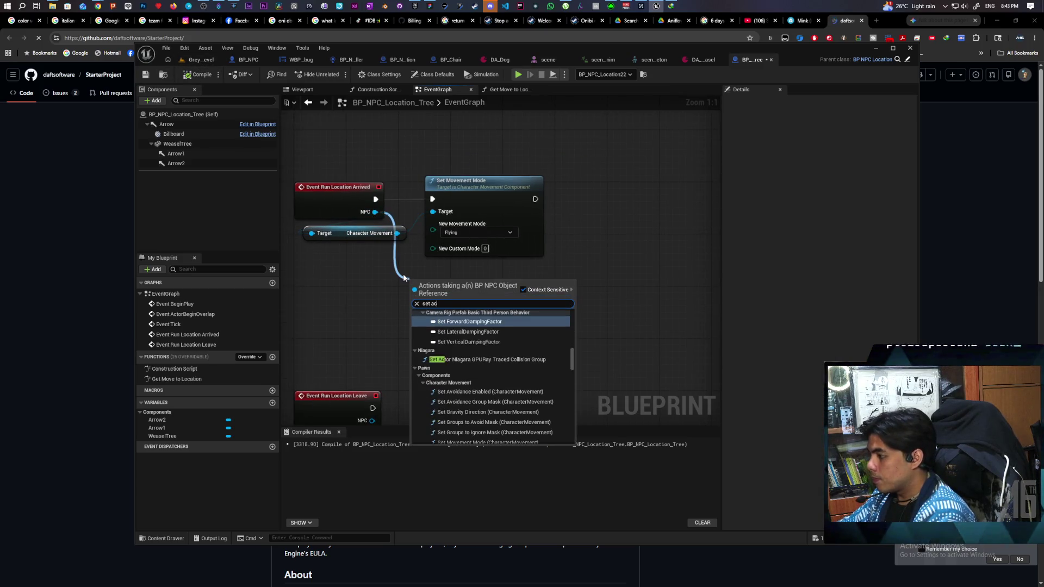
text(tor location)
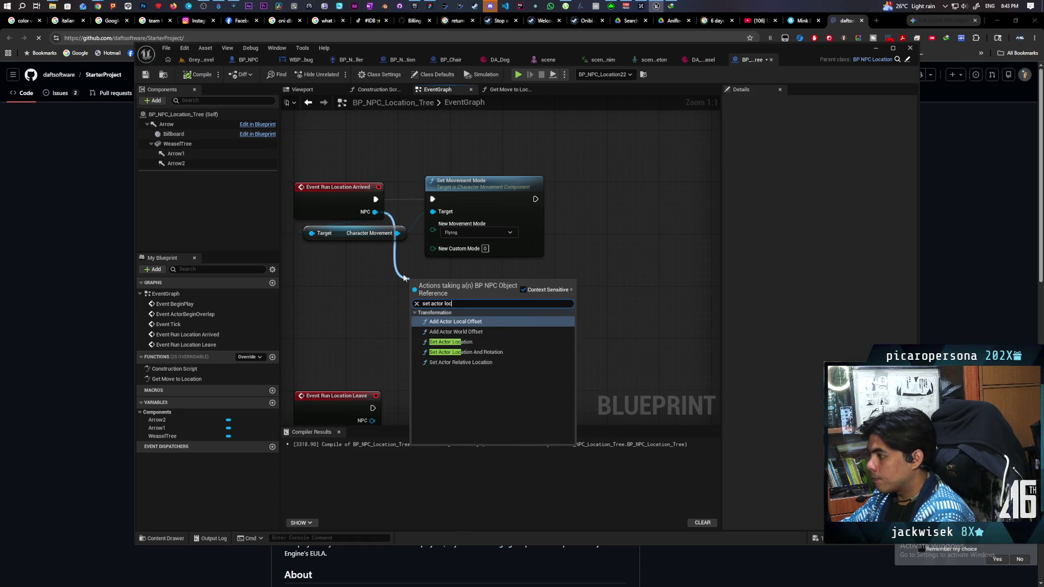
mouse_move(405, 278)
mouse_down()
mouse_move(561, 208)
mouse_move(574, 173)
mouse_move(585, 197)
mouse_up()
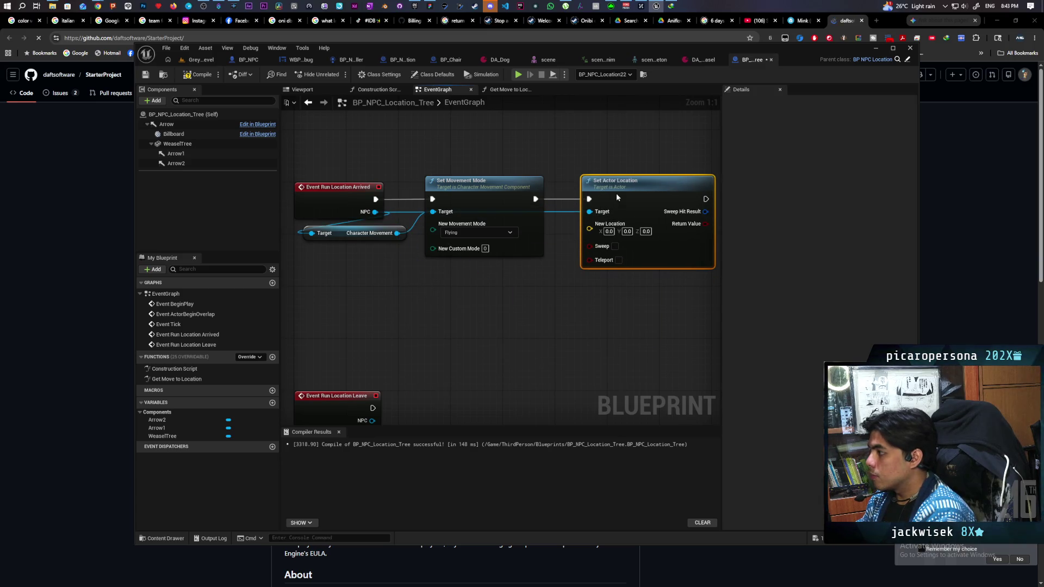
- Feed Arrow2's Get World Location into Set Actor Location's New Location, then return to the browser
mouse_move(175, 163)
mouse_down()
mouse_move(455, 325)
mouse_move(449, 288)
mouse_move(465, 300)
mouse_up()
text(get)
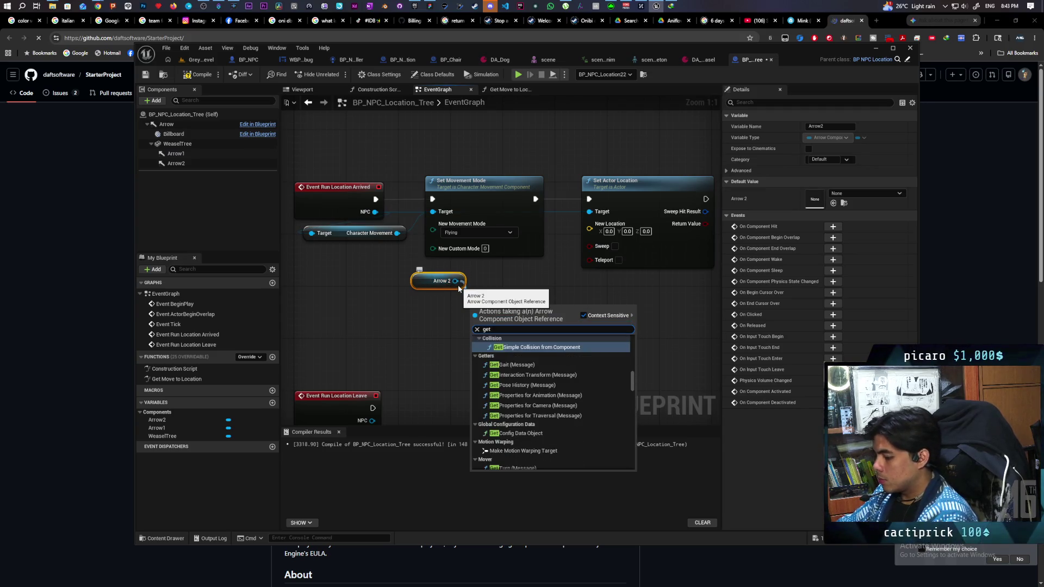
text( world)
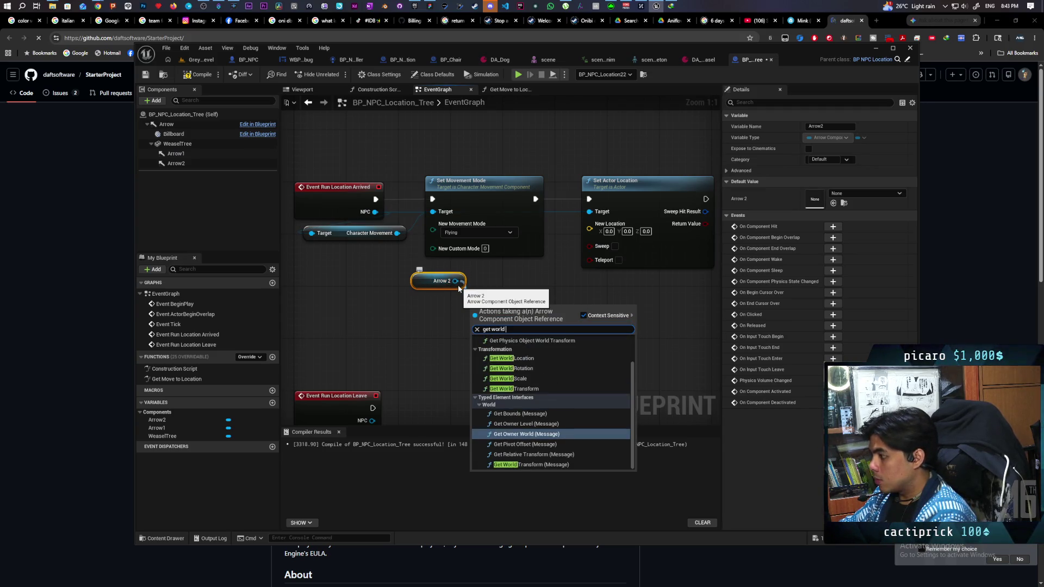
text( loca)
key(Down)
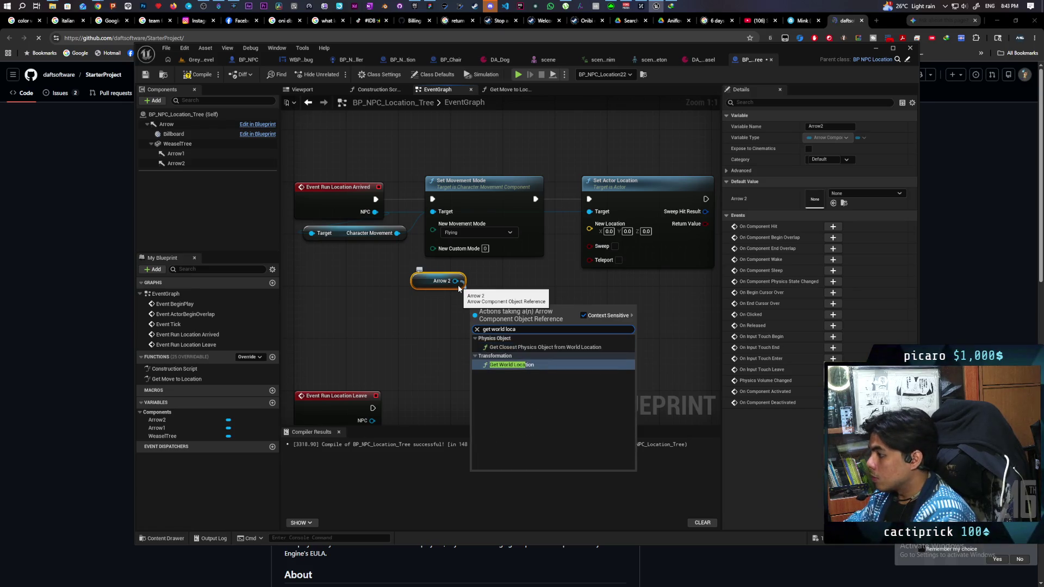
key(Return)
drag(541, 322, 589, 224)
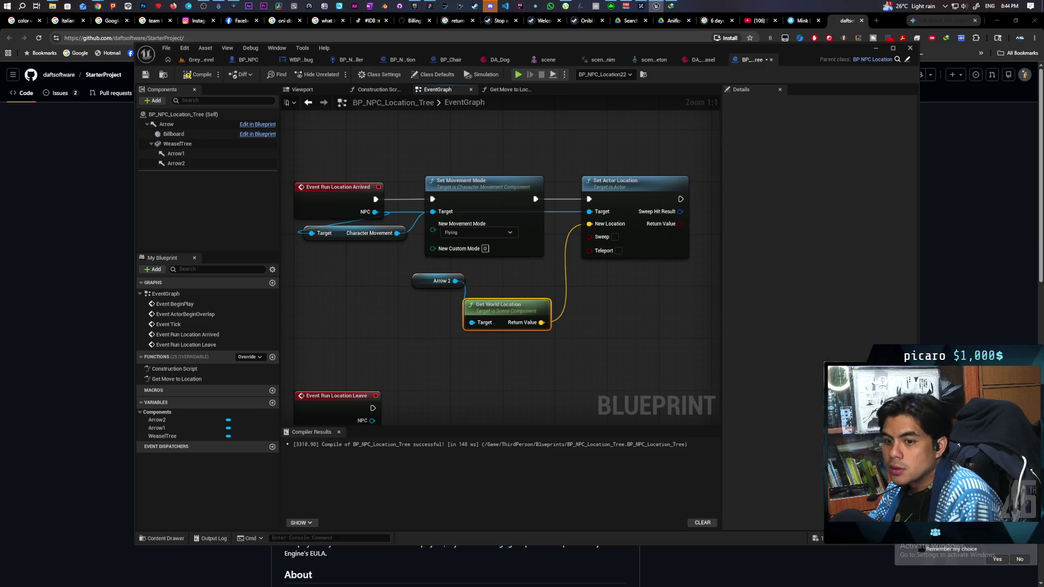
click(841, 19)
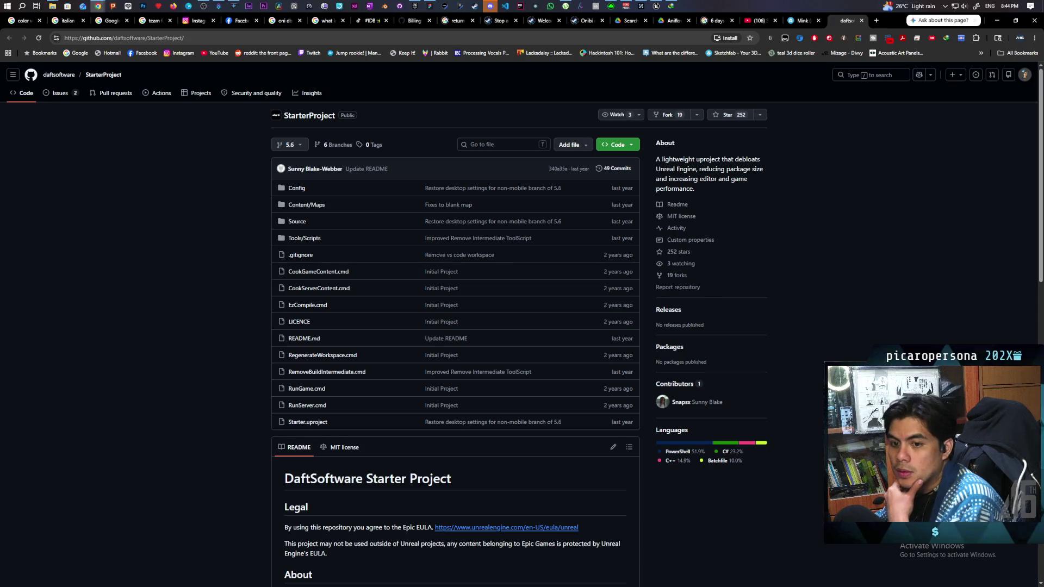
- Open the Test topdown cel shaded UE5.7 #2 video link in a new tab, watch it, then close it
key(ctrl+t)
key(ctrl+v)
key(Return)
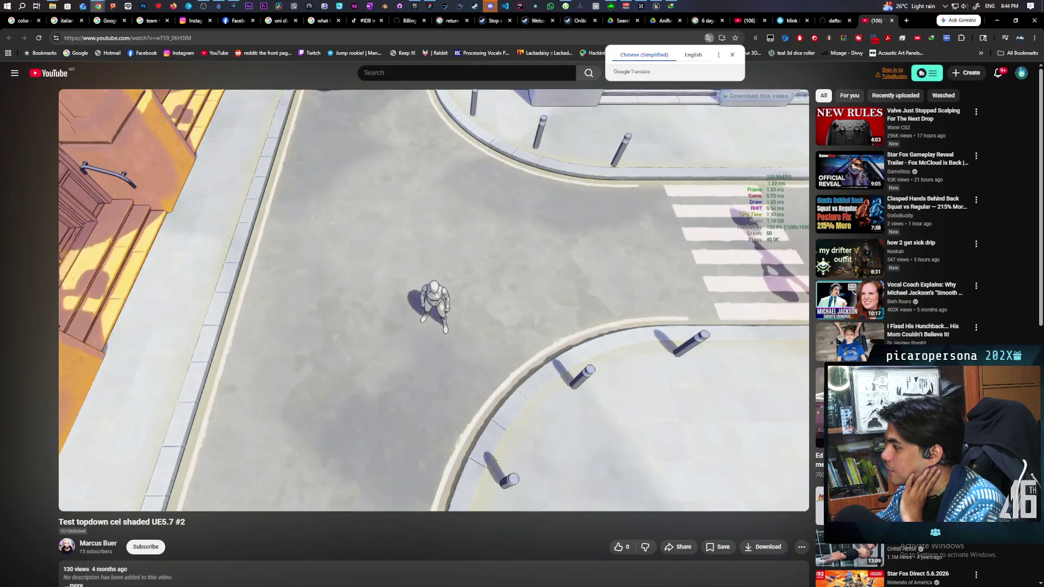
mouse_move(752, 318)
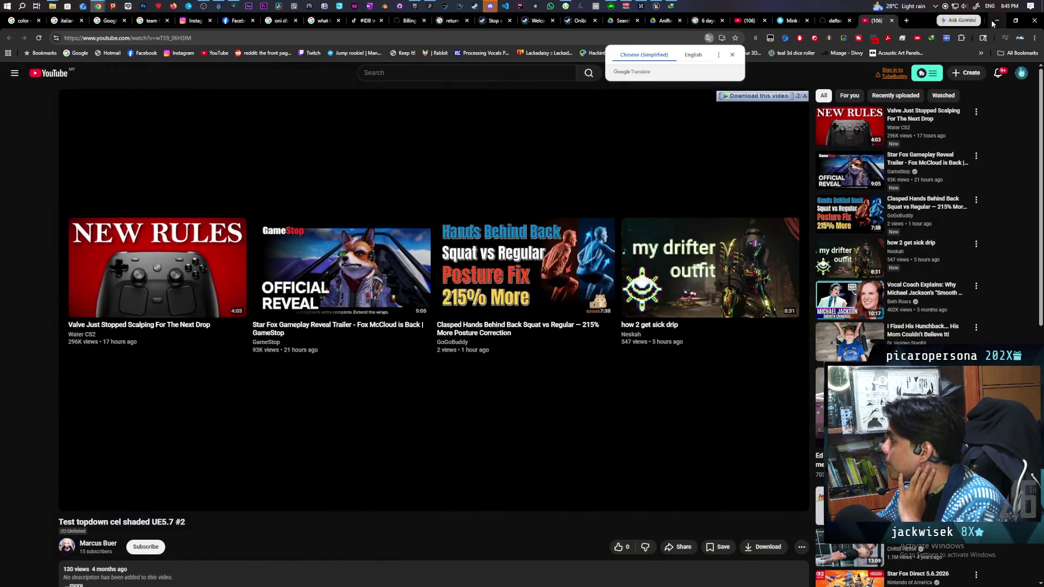
middle_click(878, 24)
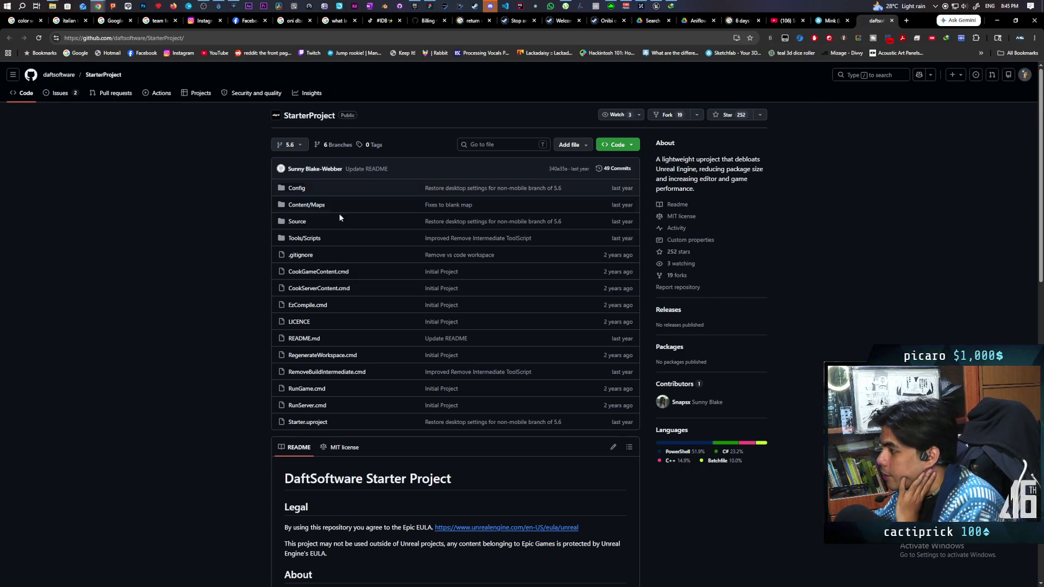
- Read the StarterProject README down to the bottom, then minimize Chrome to return to Unreal
scroll(223, 301, down, 4)
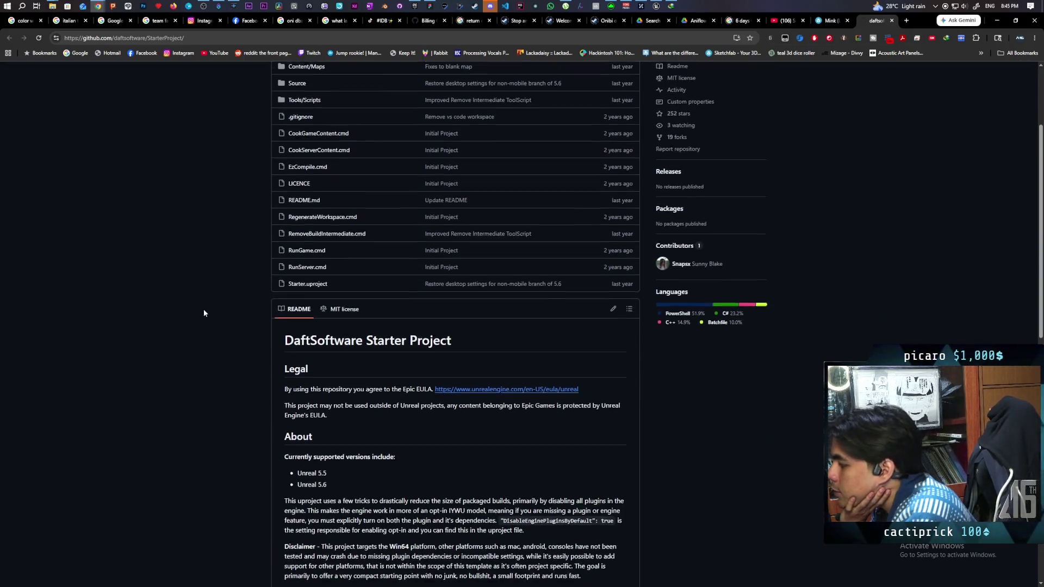
scroll(204, 313, down, 2)
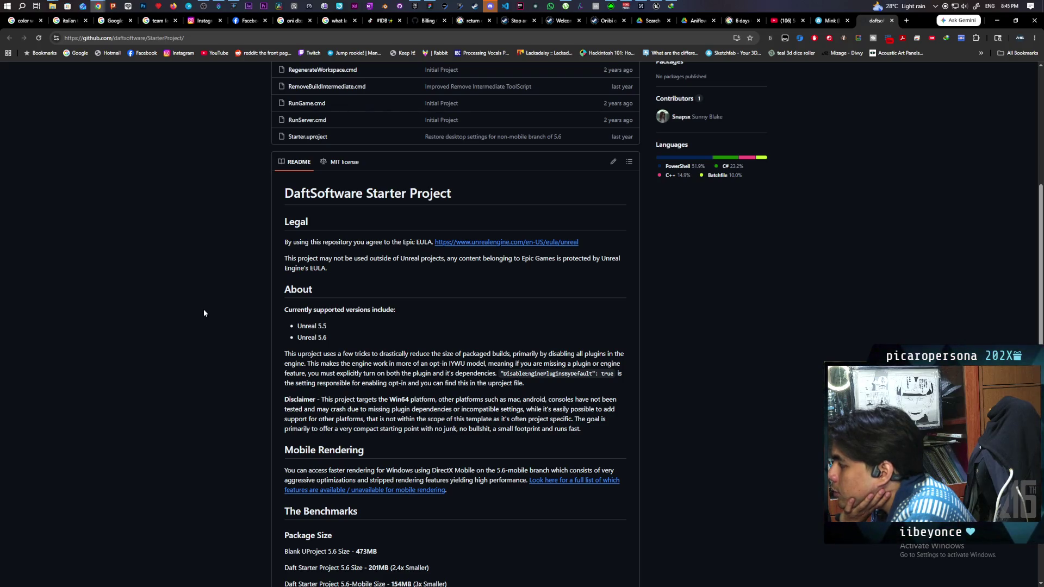
scroll(204, 313, down, 2)
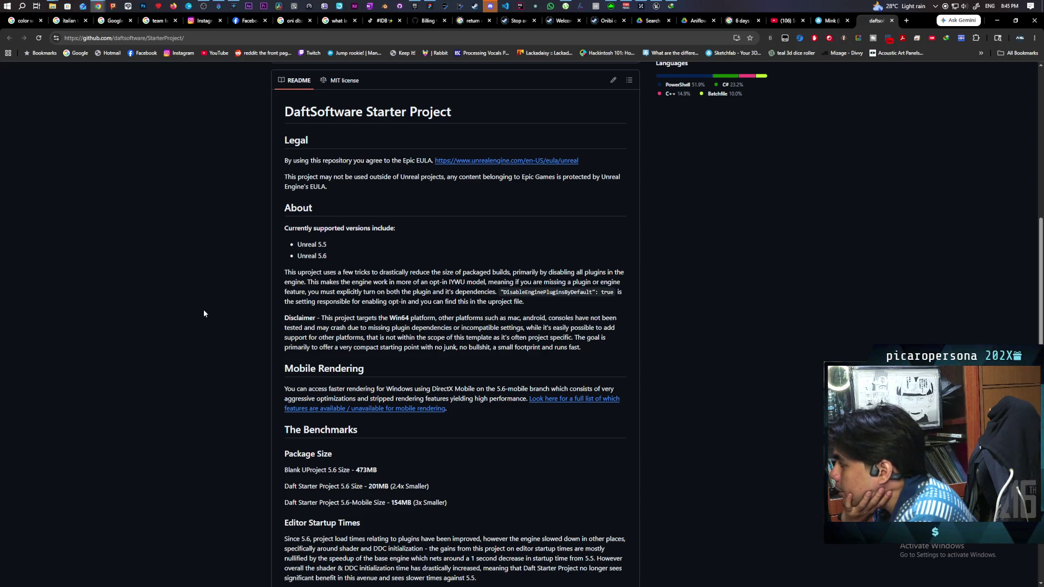
scroll(203, 314, down, 1)
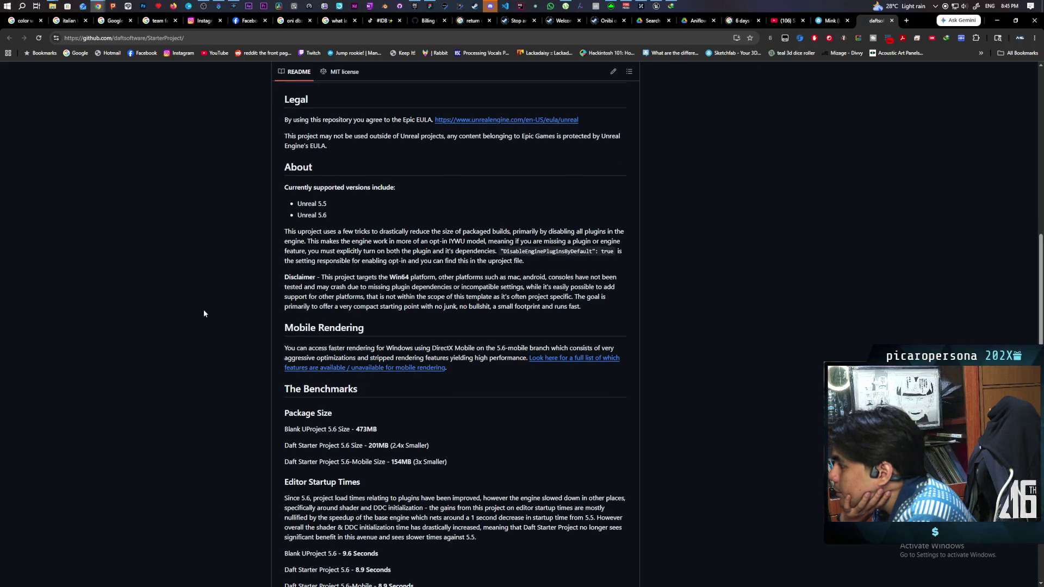
scroll(204, 314, up, 2)
scroll(203, 313, down, 1)
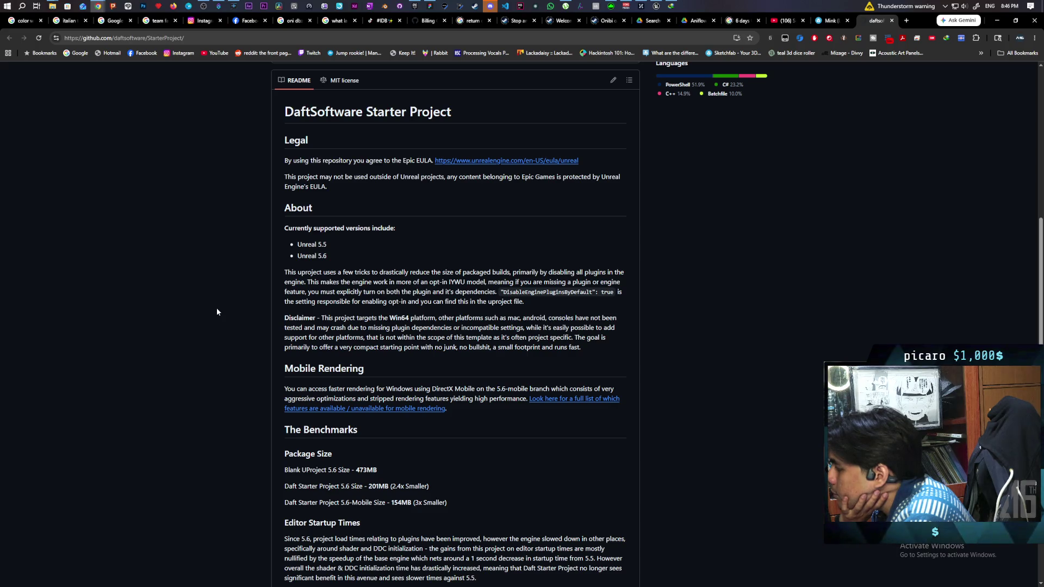
scroll(217, 312, down, 2)
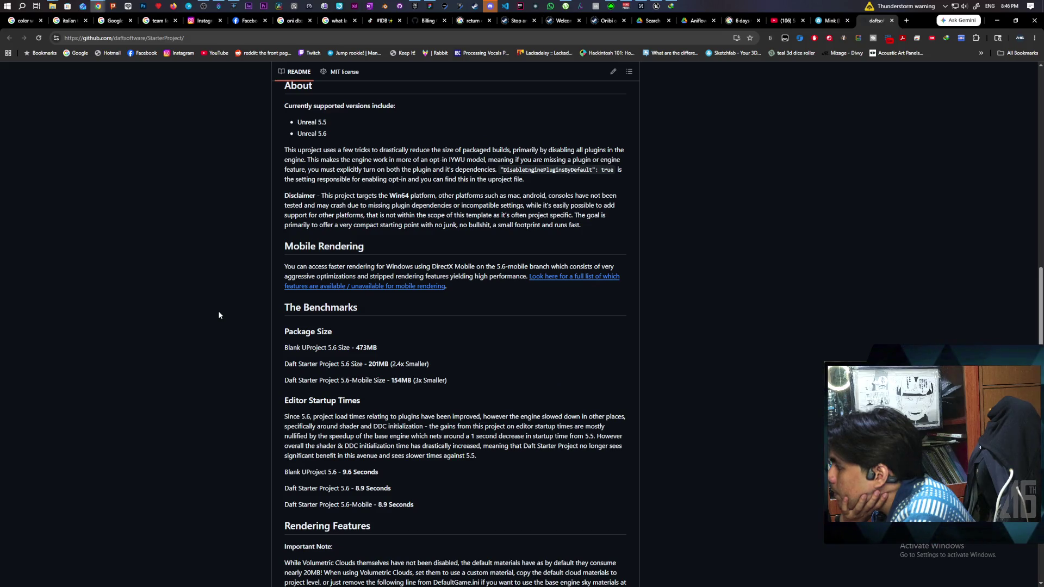
scroll(219, 316, down, 1)
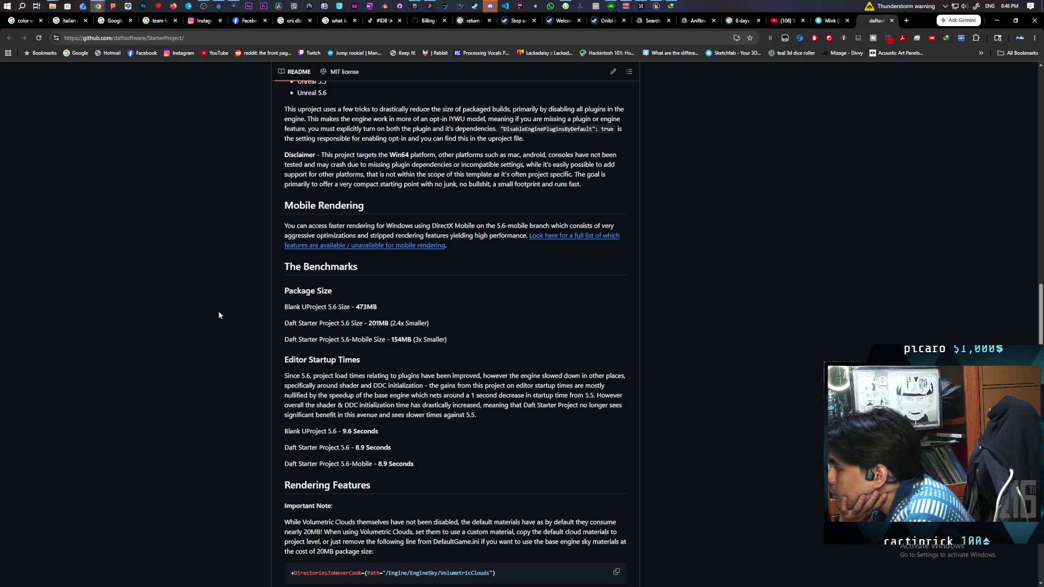
scroll(219, 315, down, 1)
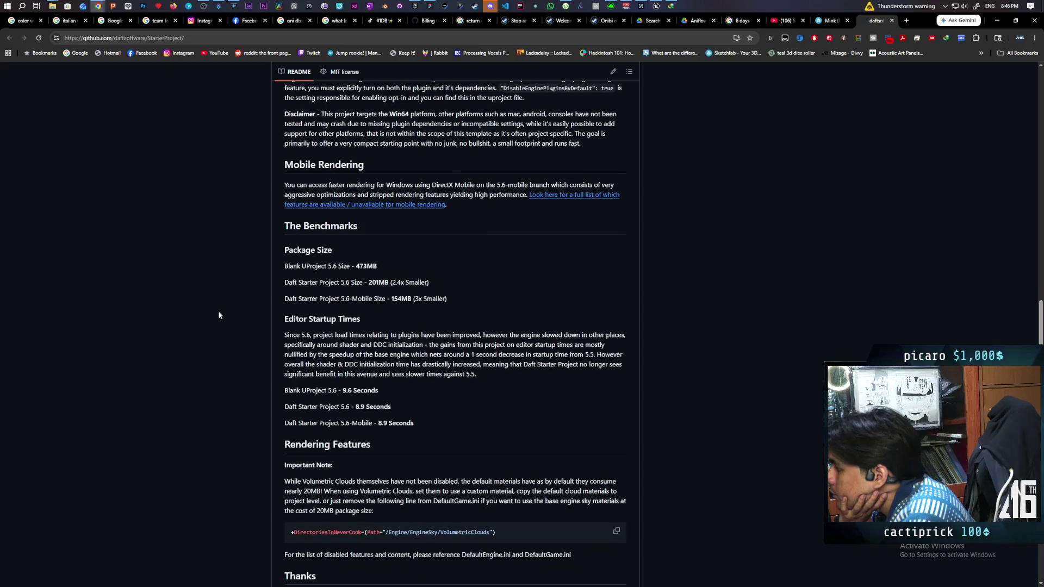
scroll(219, 315, down, 1)
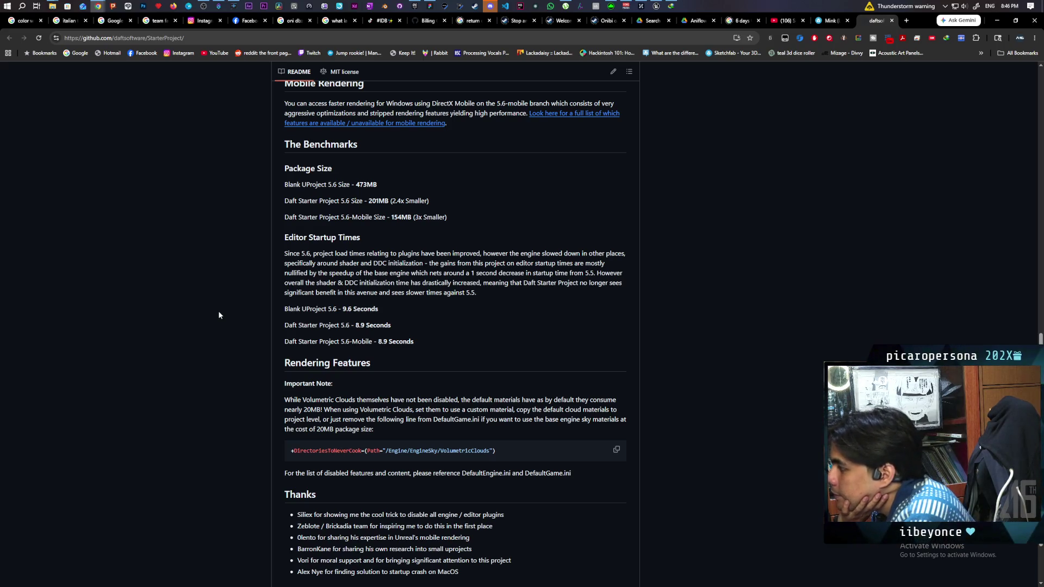
scroll(219, 314, down, 2)
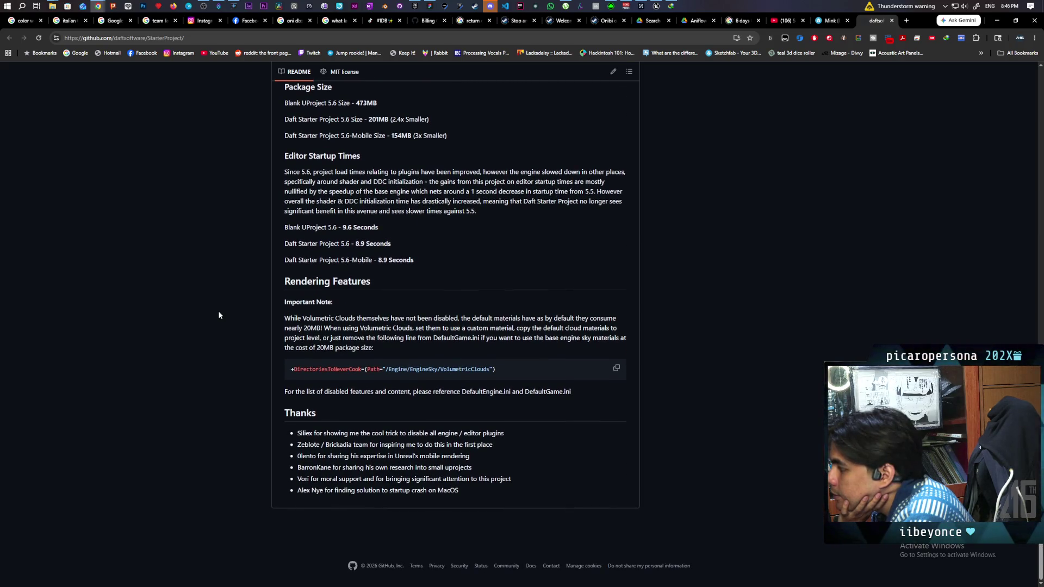
scroll(218, 315, up, 15)
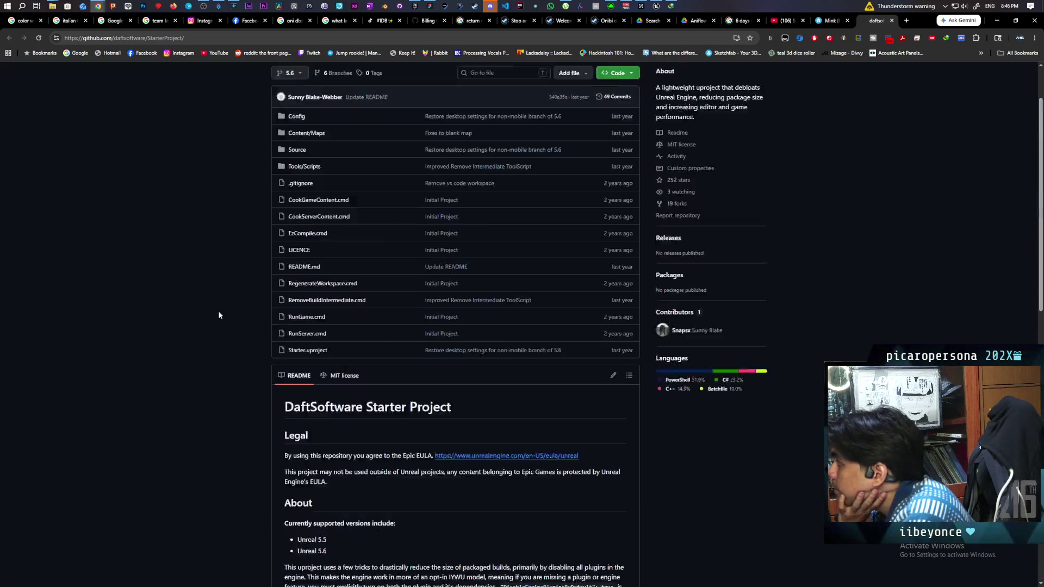
click(996, 20)
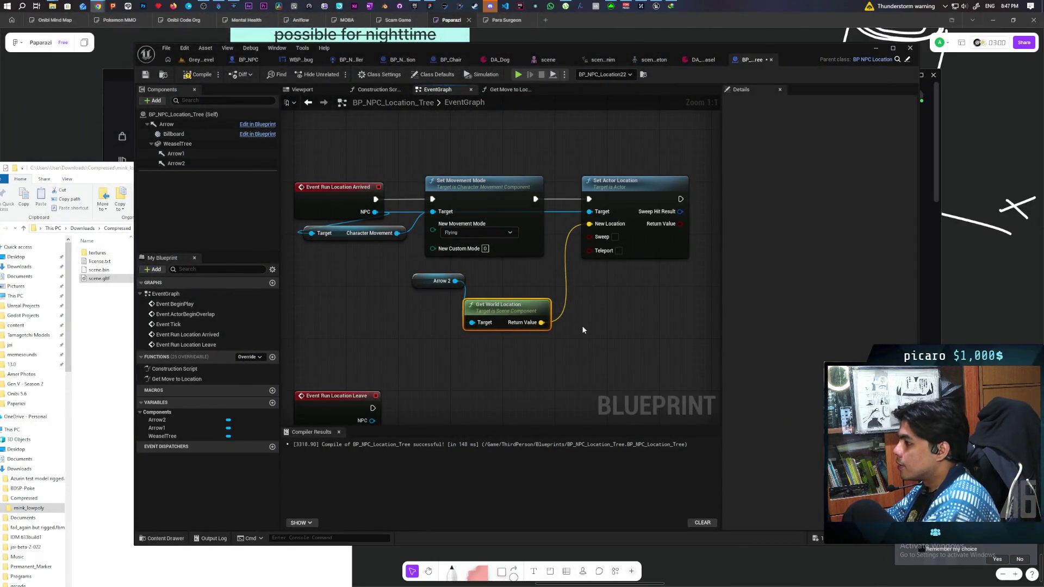
- Recompile BP_NPC_Location_Tree and switch to the Viewport showing the tree and its two arrows
drag(631, 326, 583, 338)
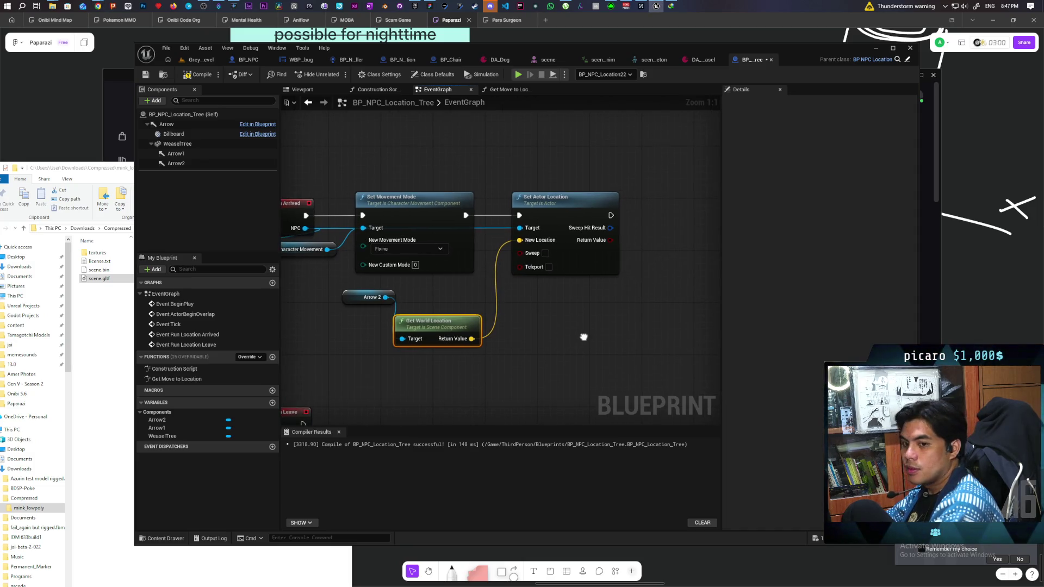
click(198, 74)
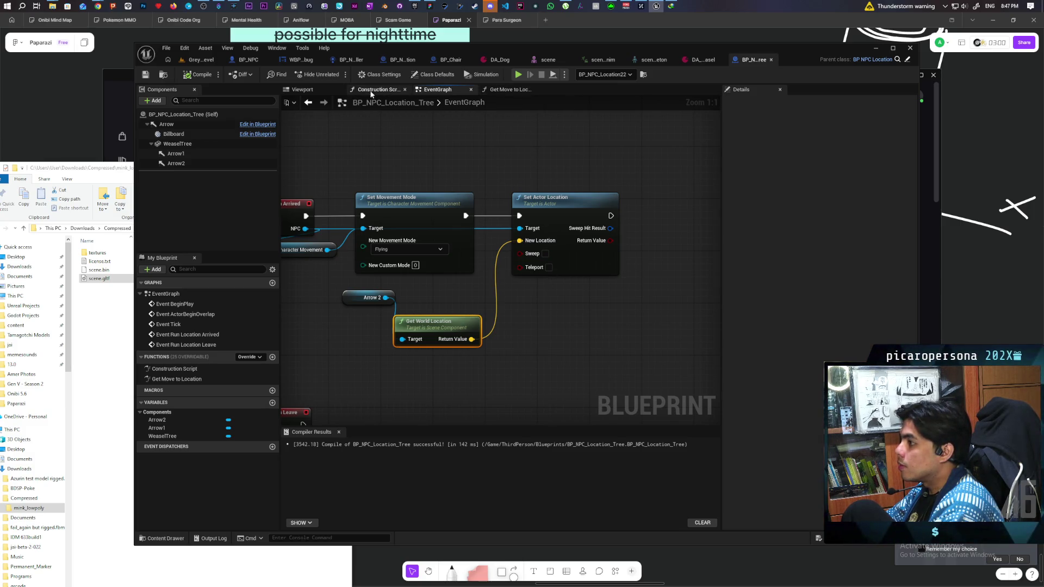
click(302, 89)
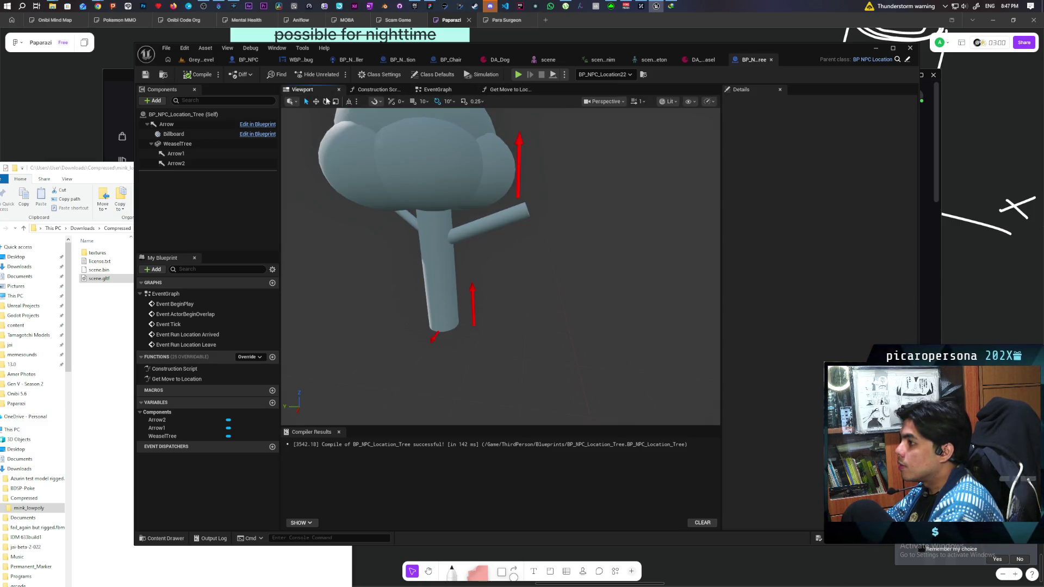
- Reset Arrow2's Y rotation, set its Z rotation to -90, and tilt it slightly upward
click(518, 143)
key(f)
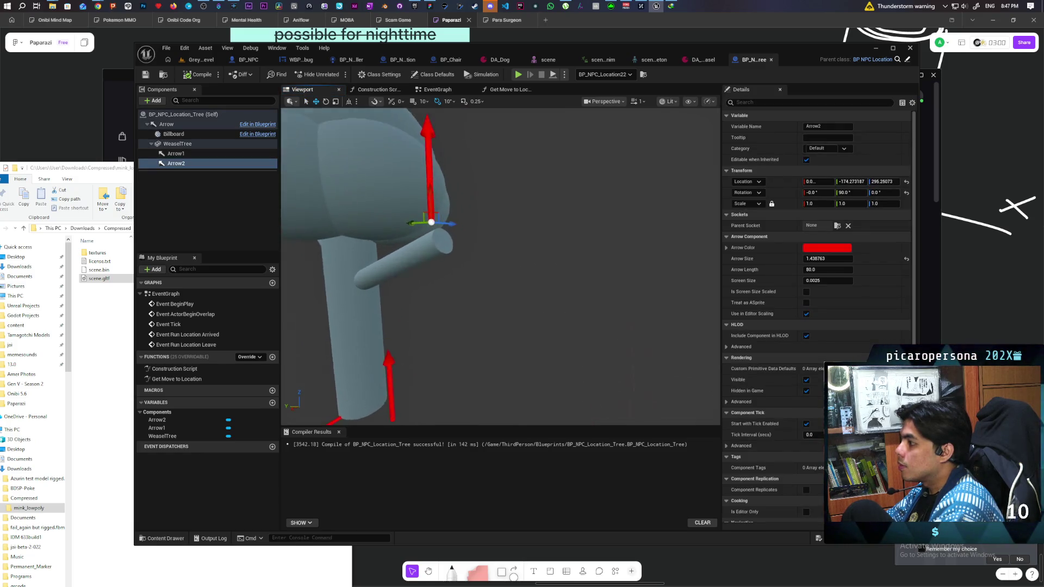
scroll(500, 266, down, 5)
scroll(500, 267, up, 5)
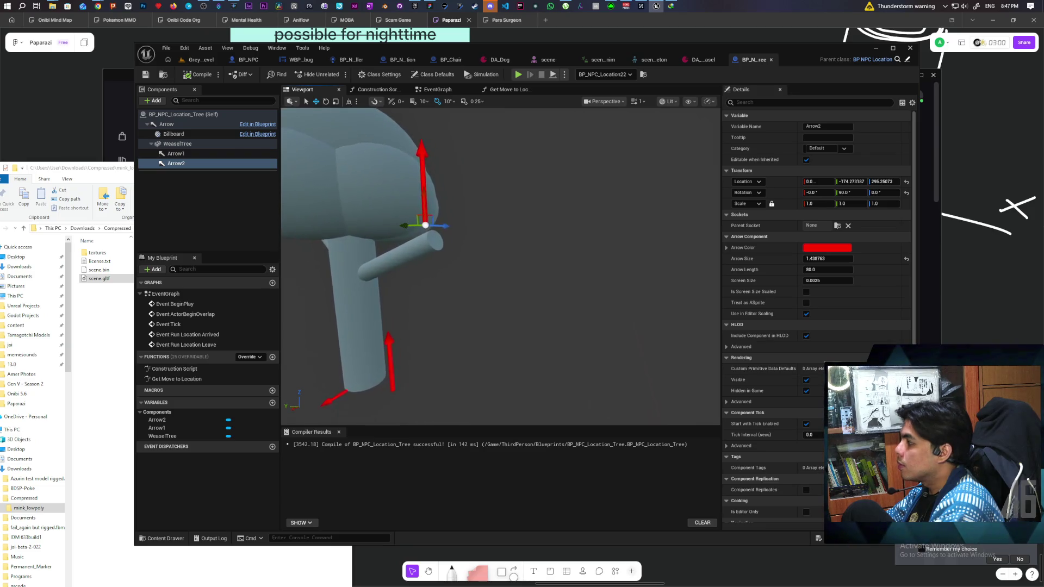
click(906, 193)
drag(500, 272, 442, 254)
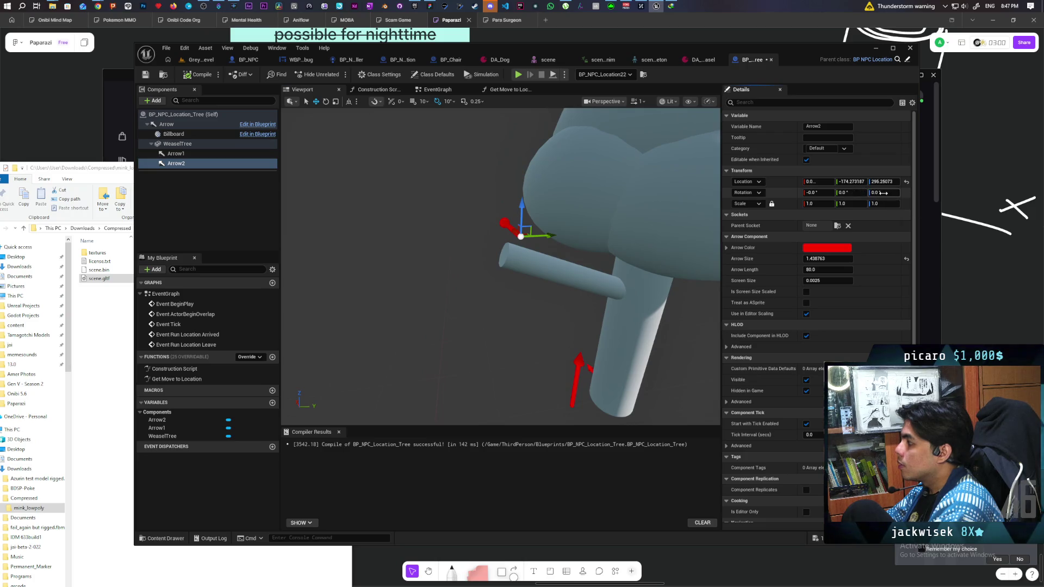
drag(883, 193, 859, 192)
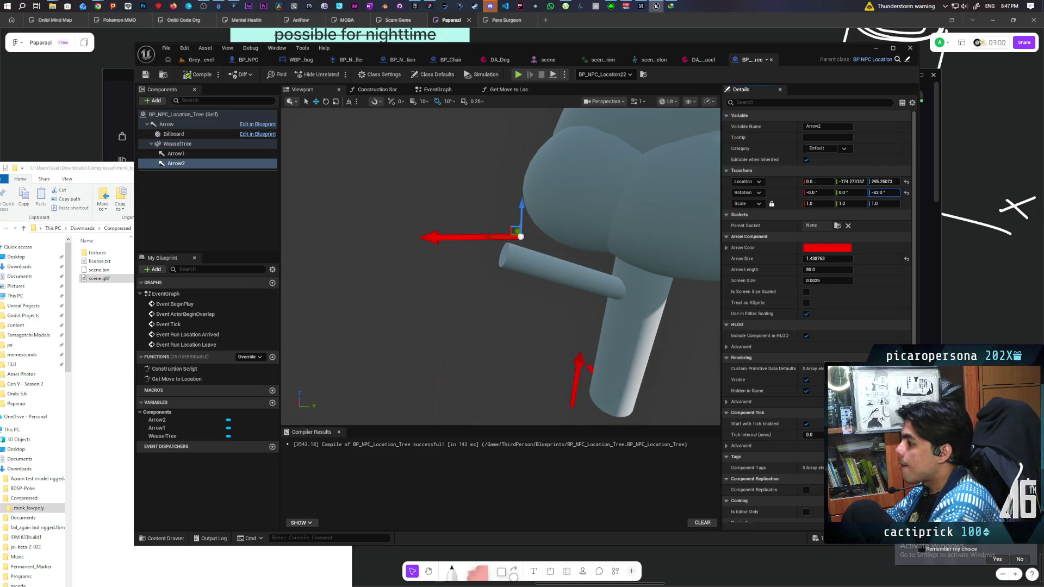
key(BackSpace)
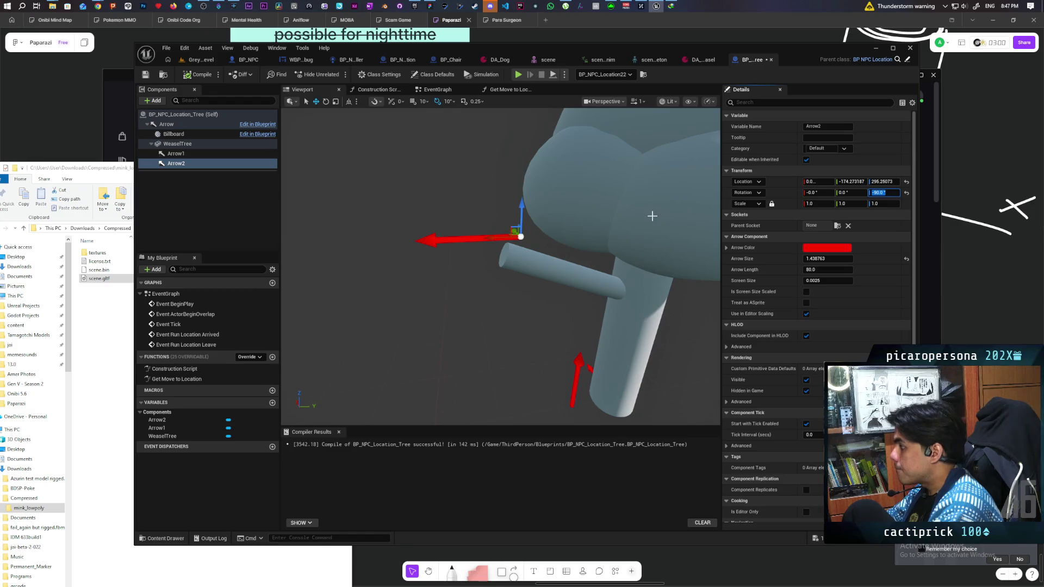
mouse_move(844, 193)
mouse_down()
mouse_move(874, 193)
mouse_move(855, 192)
mouse_up()
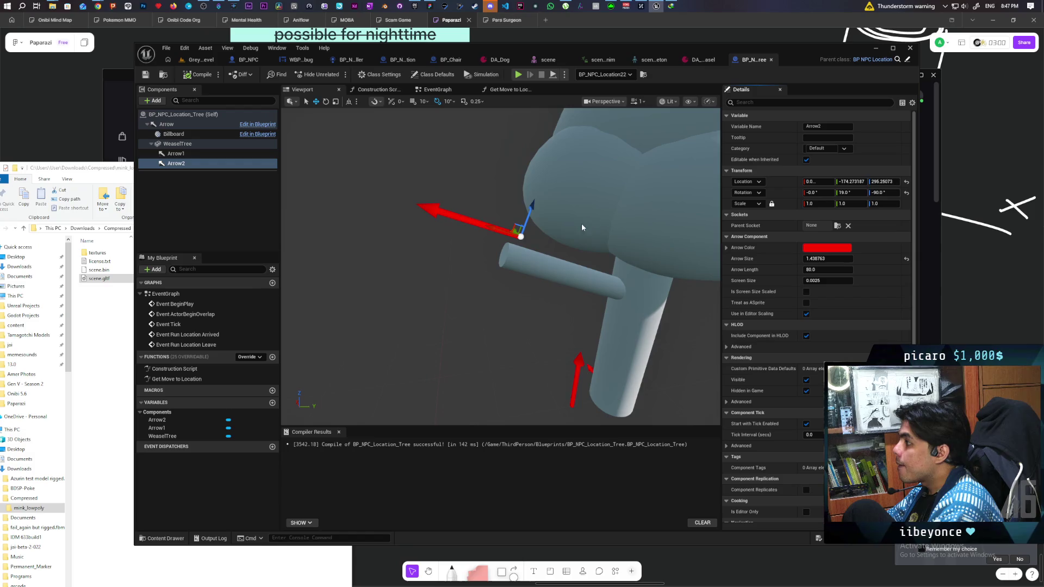
click(433, 90)
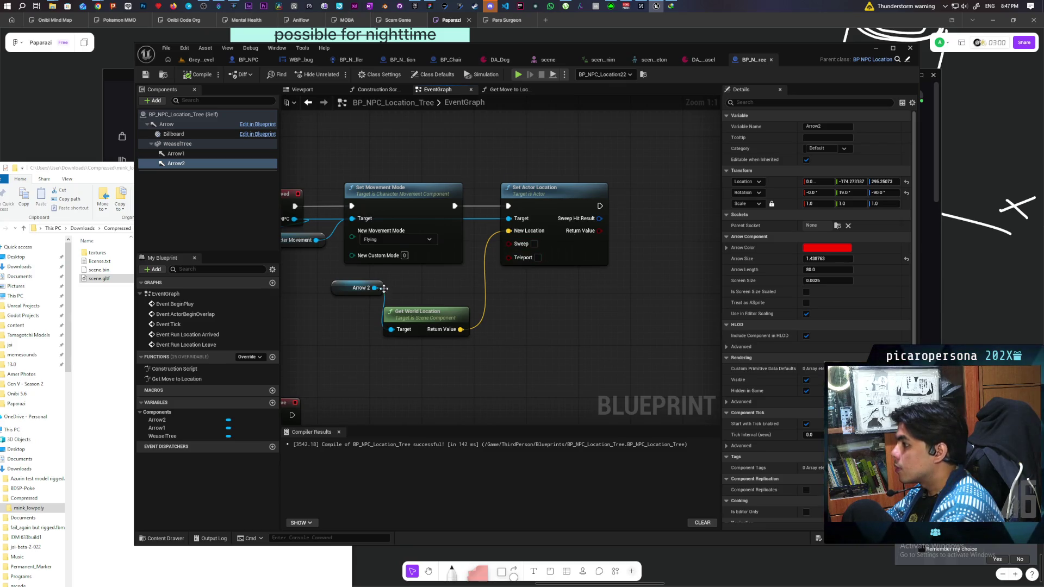
- Add Set Actor Transform for the NPC after Set Movement Mode and delete Set Actor Location
drag(384, 288, 397, 231)
mouse_move(339, 204)
mouse_down()
mouse_move(567, 299)
mouse_move(602, 294)
mouse_up()
text(set actor transfor)
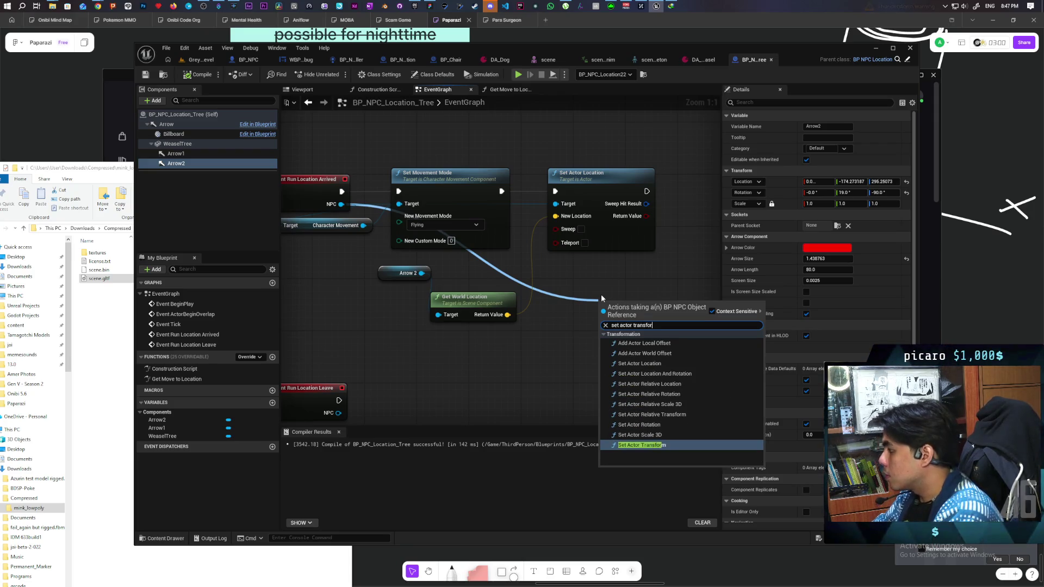
key(Return)
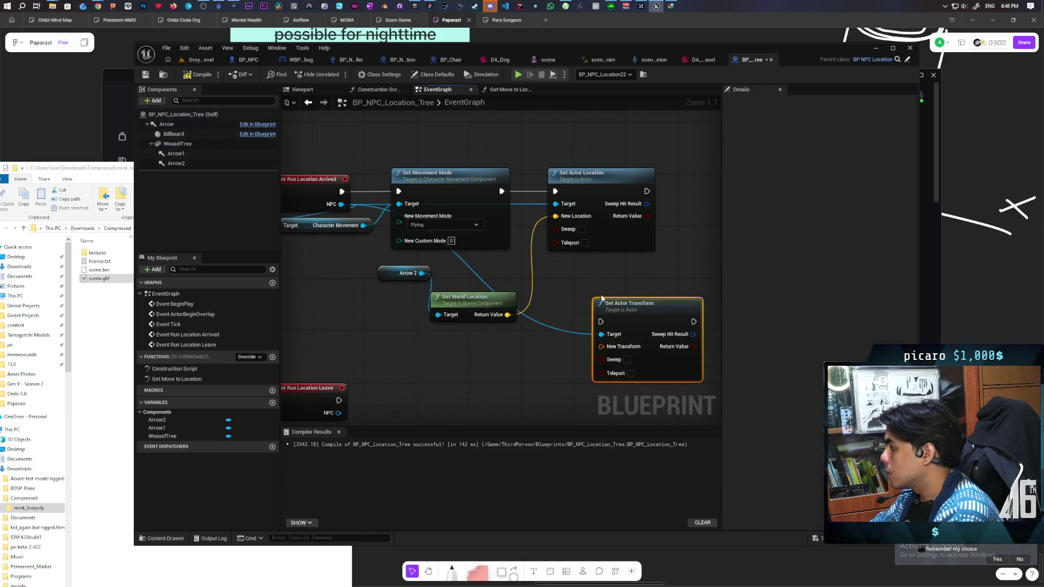
drag(665, 262, 608, 260)
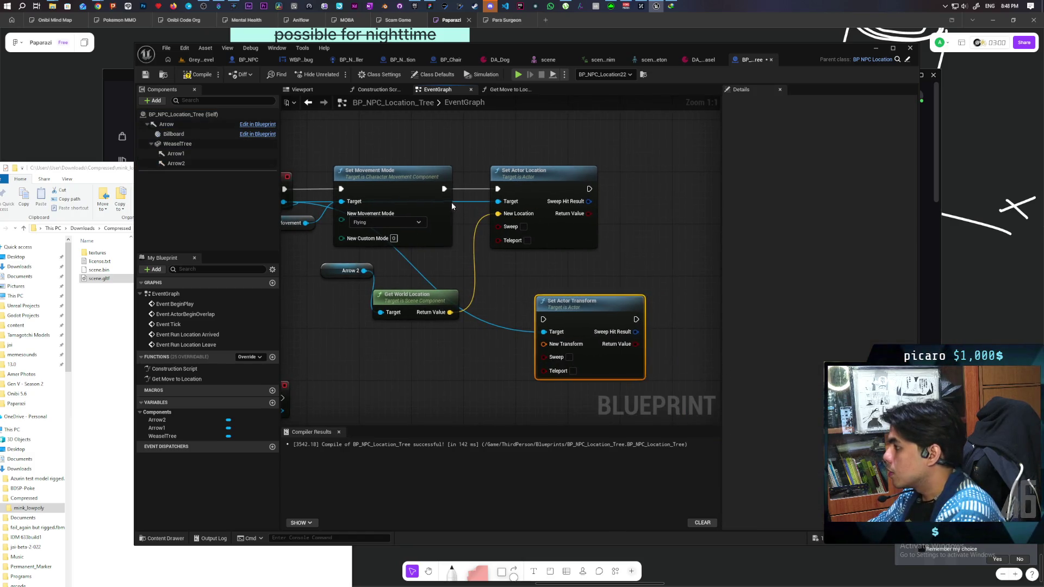
mouse_move(444, 189)
mouse_down()
mouse_move(543, 319)
mouse_move(580, 318)
mouse_move(578, 191)
mouse_move(558, 187)
mouse_up()
click(562, 247)
key(Delete)
- Split the New Transform pin, then discard Set Actor Transform and search NPC actions for 'set actor'
right_click(524, 214)
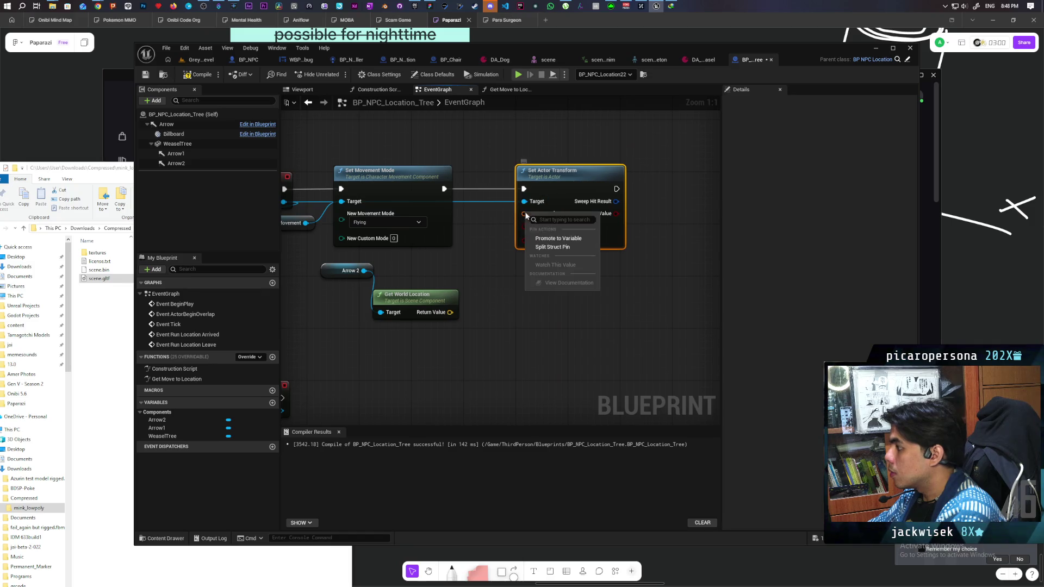
click(559, 248)
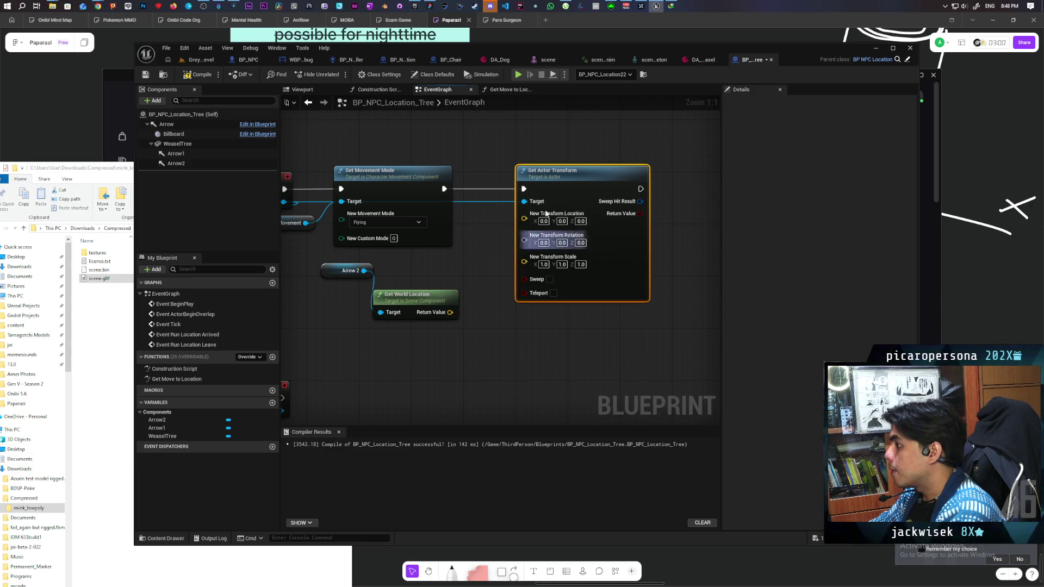
drag(443, 188, 542, 184)
click(671, 167)
key(Delete)
drag(388, 196, 568, 181)
text(set actor)
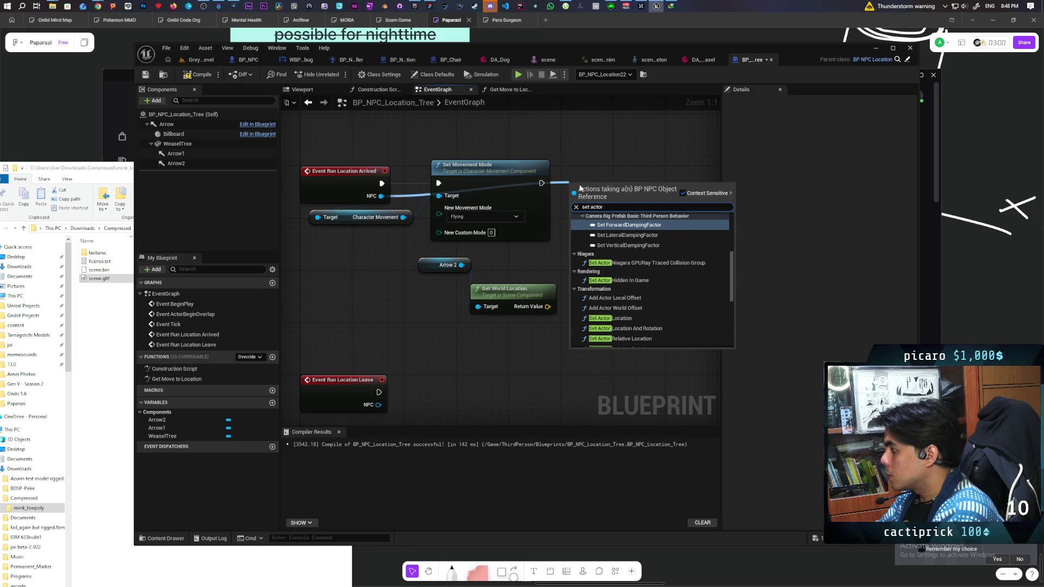
- Add Set Actor Location And Rotation after Set Movement Mode and delete the Get World Location node
click(664, 328)
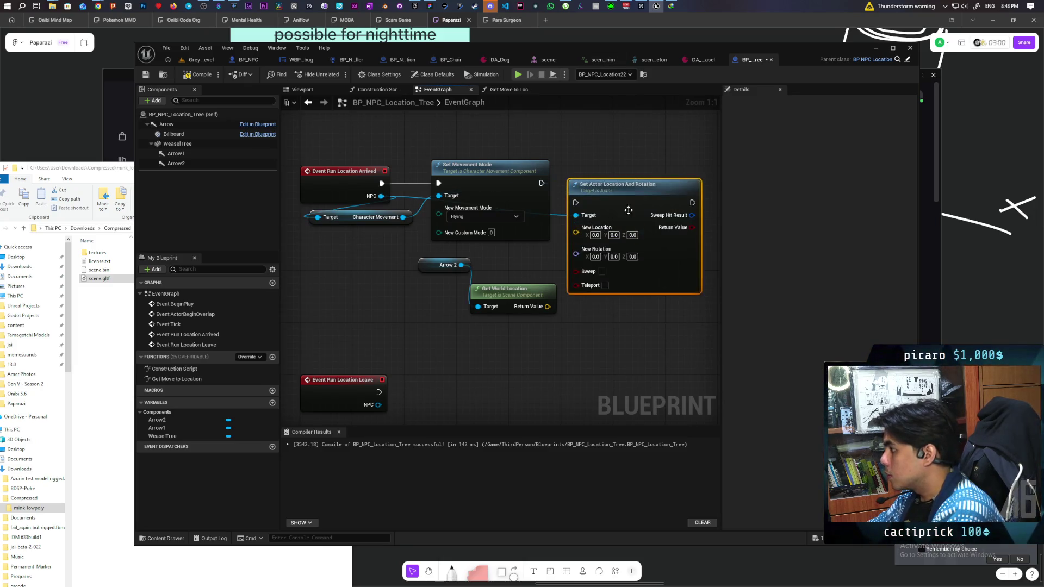
drag(622, 198, 645, 180)
drag(540, 183, 642, 181)
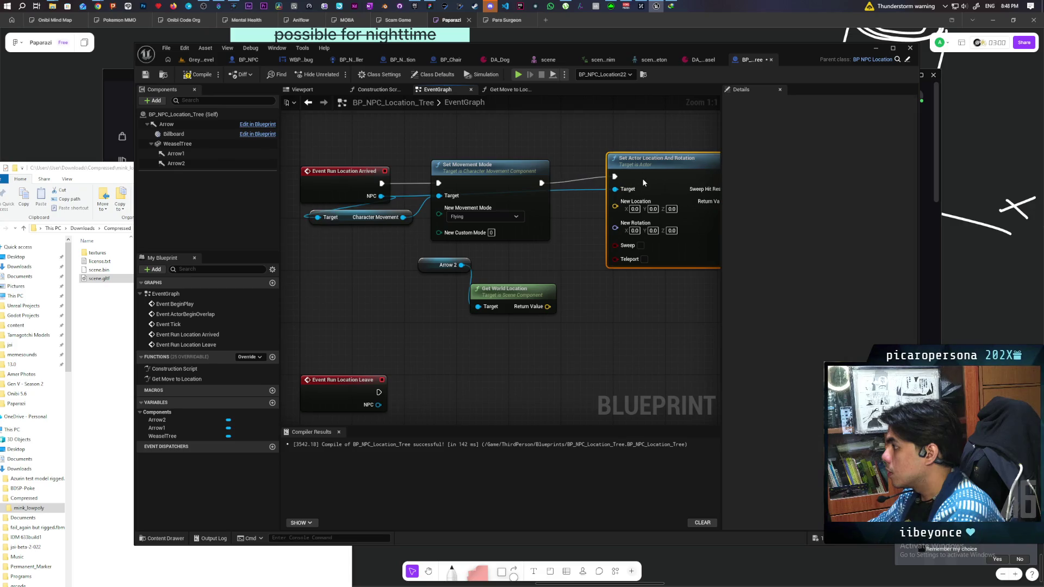
click(510, 300)
key(Delete)
- Feed Arrow 2's split Get World Transform location and rotation into the new node, placed beside Arrow 2
drag(461, 265, 471, 295)
text(get)
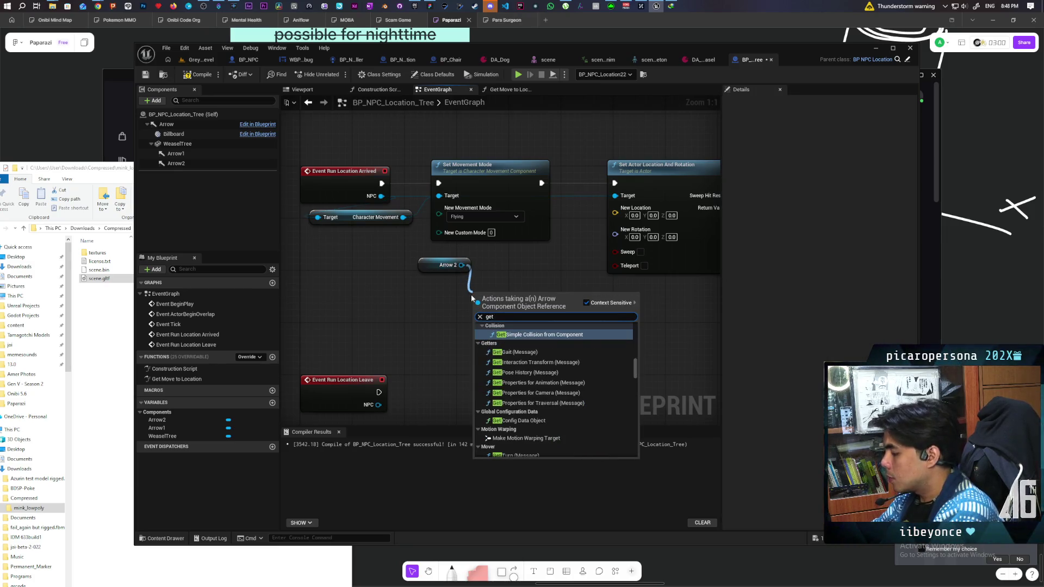
text( world trans)
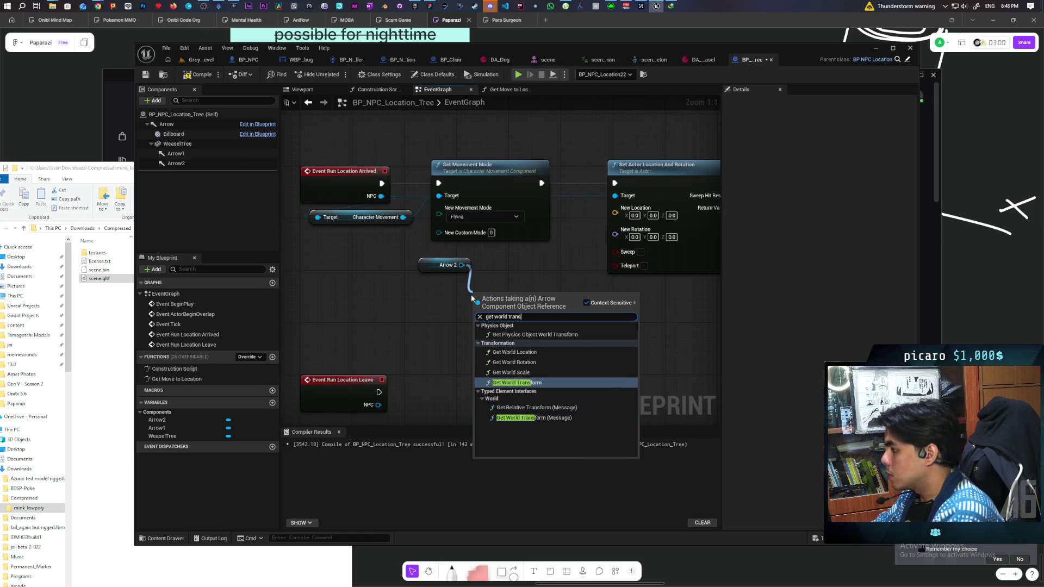
key(Return)
right_click(546, 313)
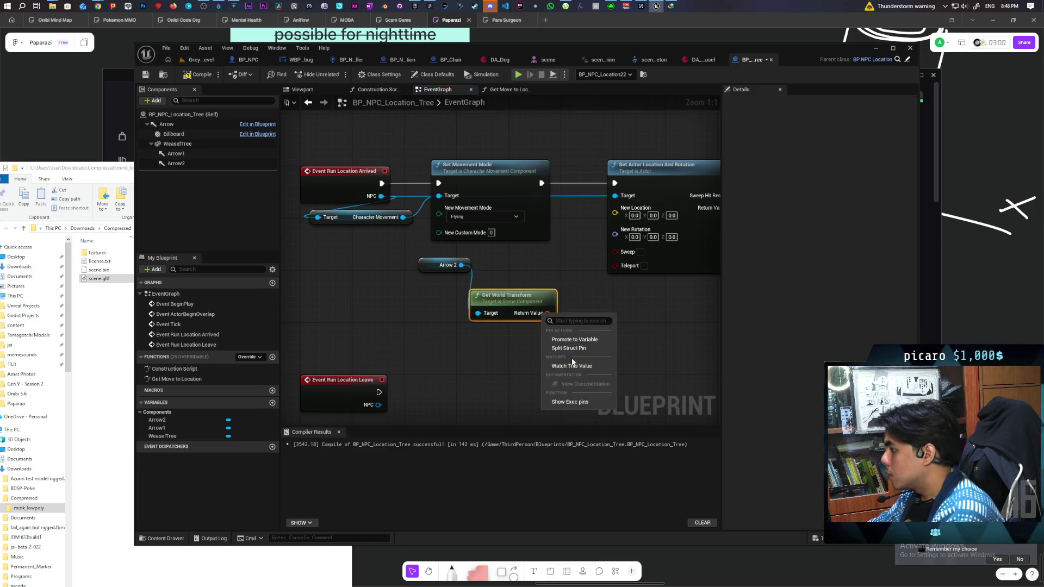
click(580, 348)
drag(565, 313, 616, 208)
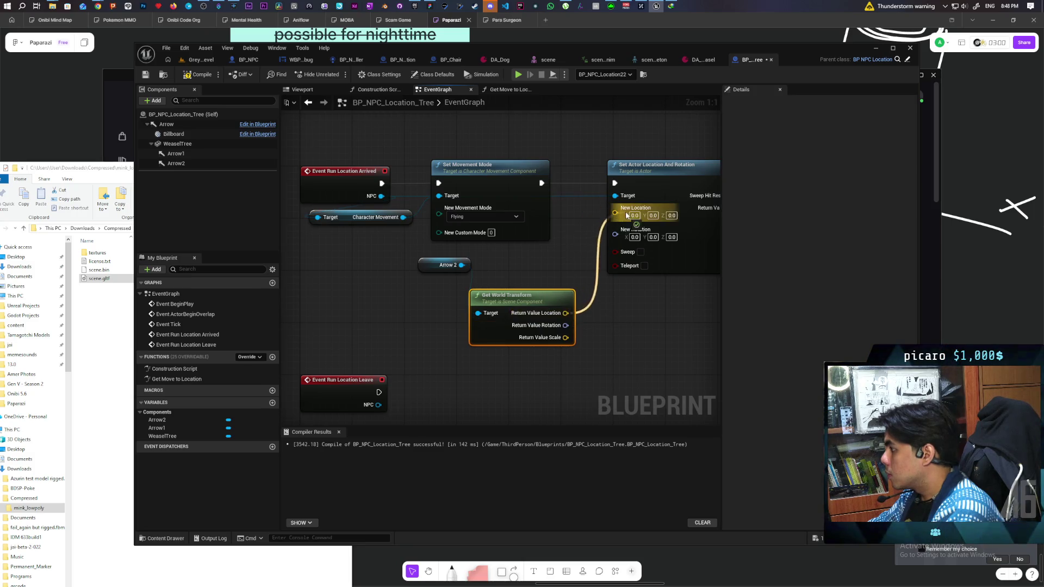
mouse_move(562, 331)
mouse_down()
mouse_move(639, 222)
mouse_move(617, 223)
mouse_up()
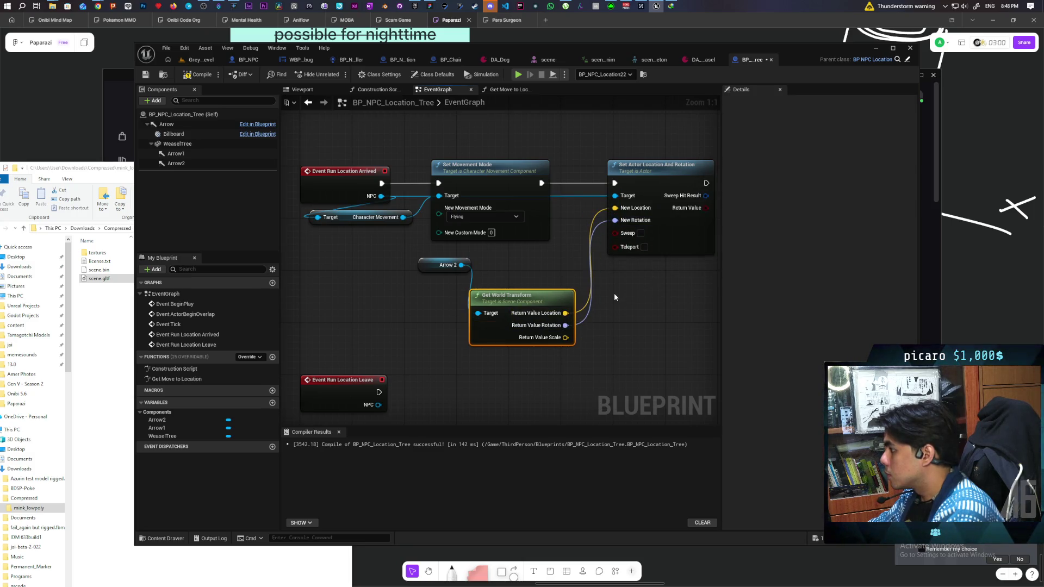
drag(554, 292, 561, 260)
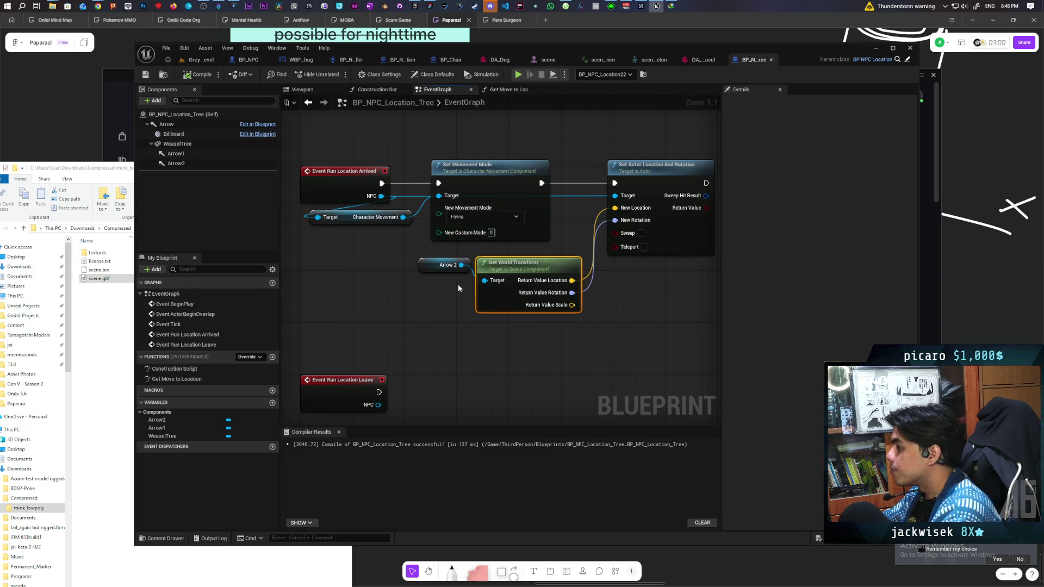
- Nudge the Arrow 2 getter and Get World Transform left, drop Event Run Location Leave lower, and reframe
drag(427, 263, 407, 263)
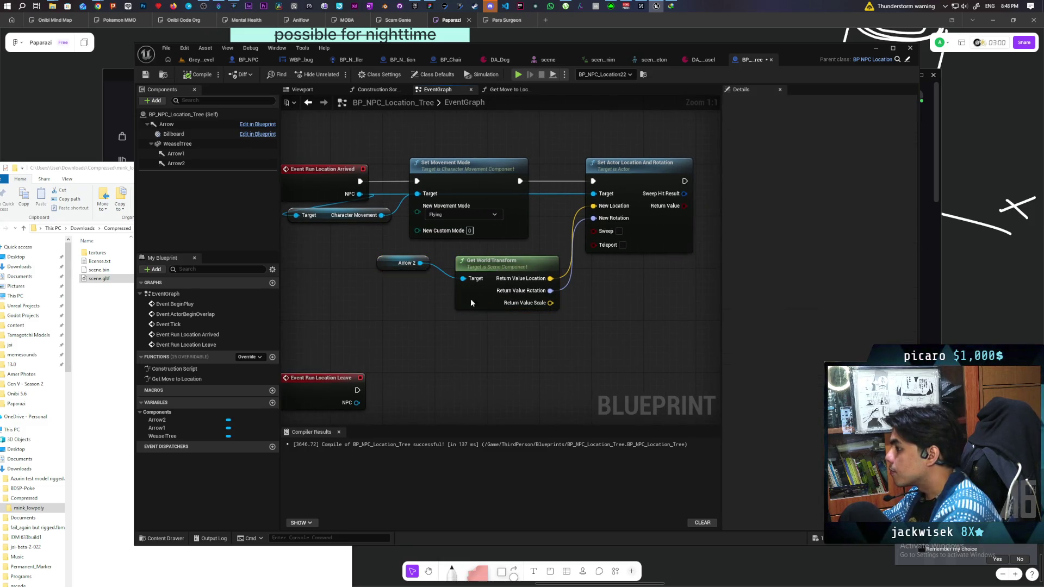
drag(490, 260, 494, 267)
click(591, 298)
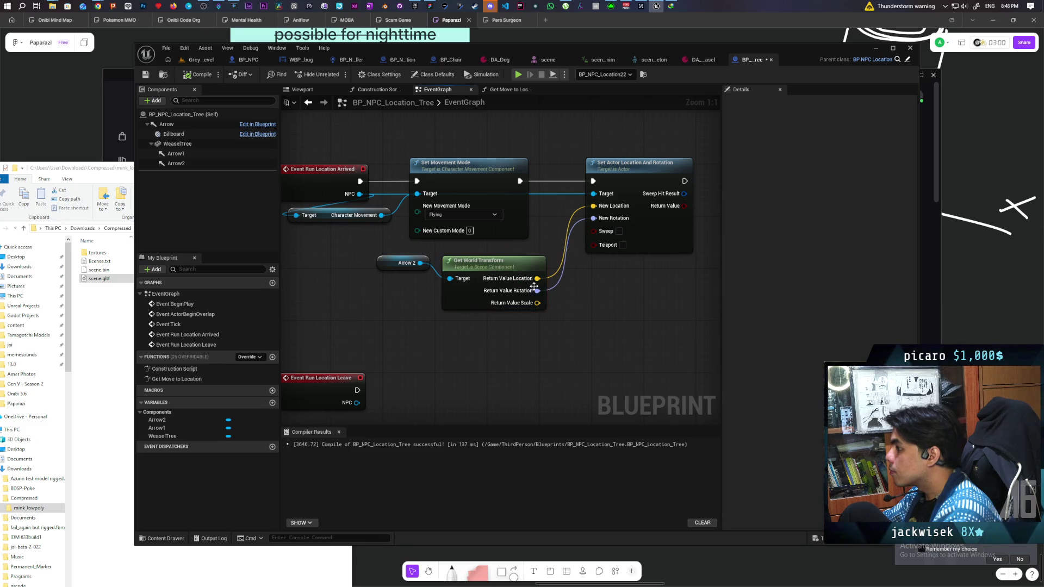
scroll(591, 297, down, 1)
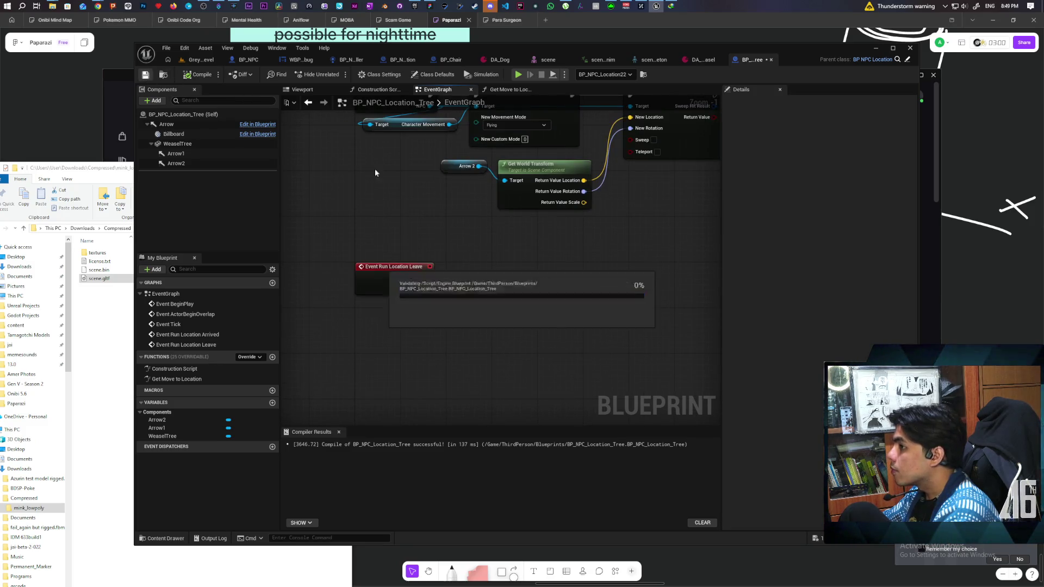
mouse_move(520, 232)
mouse_down()
mouse_move(533, 245)
mouse_move(490, 275)
mouse_move(494, 310)
mouse_move(369, 303)
mouse_up()
drag(341, 268, 343, 311)
click(429, 270)
scroll(440, 260, down, 2)
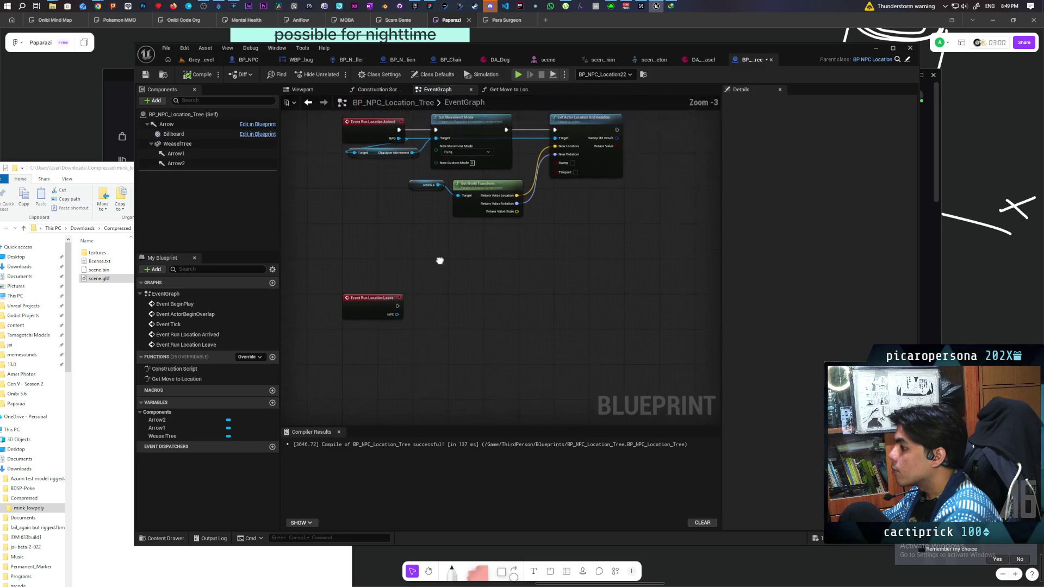
drag(440, 261, 427, 280)
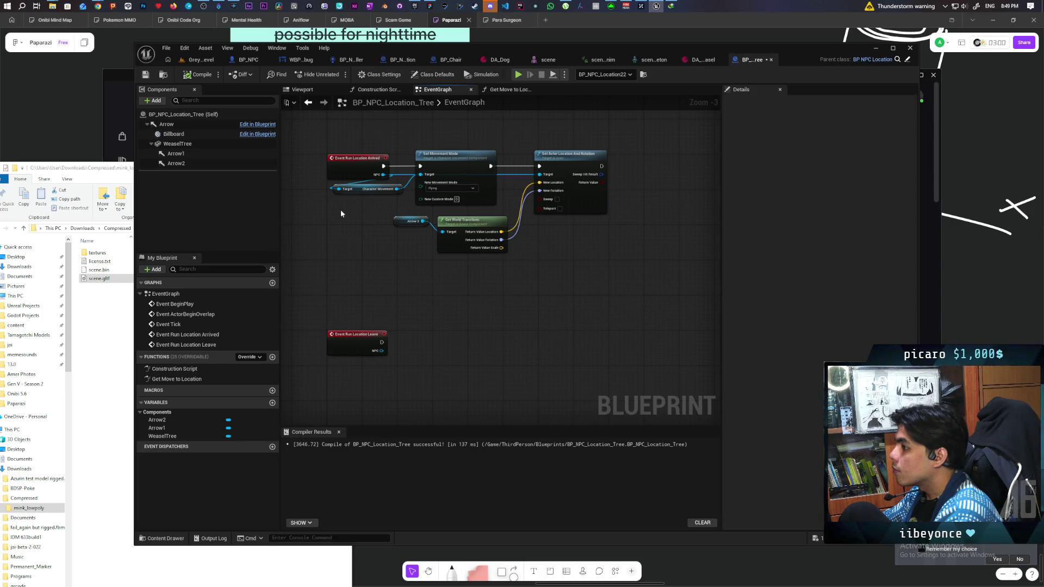
mouse_move(450, 260)
mouse_down()
mouse_move(460, 274)
mouse_move(460, 258)
mouse_up()
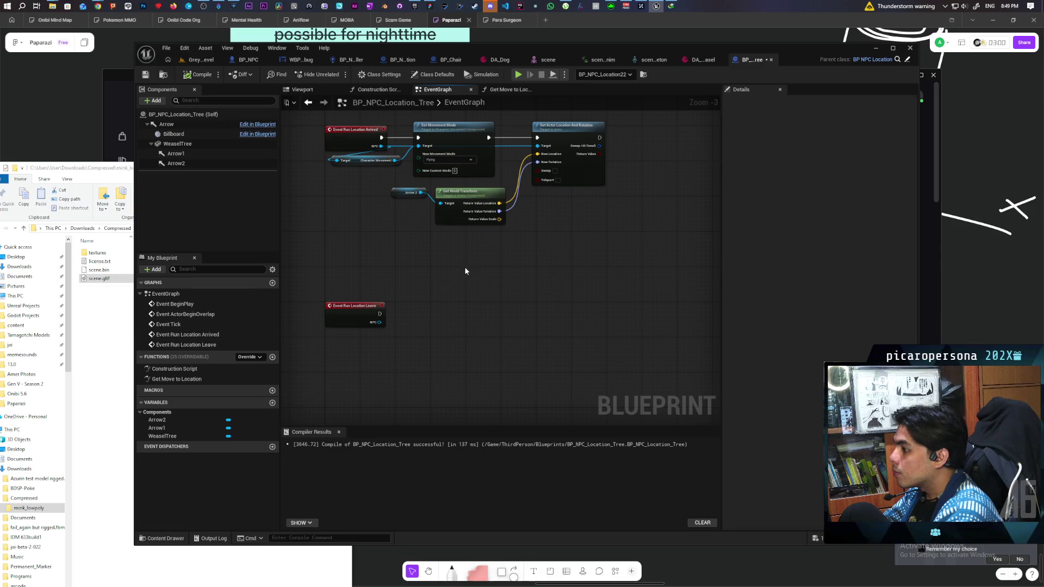
- Duplicate Get World Transform and Set Actor Location And Rotation, wiring the copies to the Leave event's exec and NPC pins
click(498, 188)
ctrl+click(598, 139)
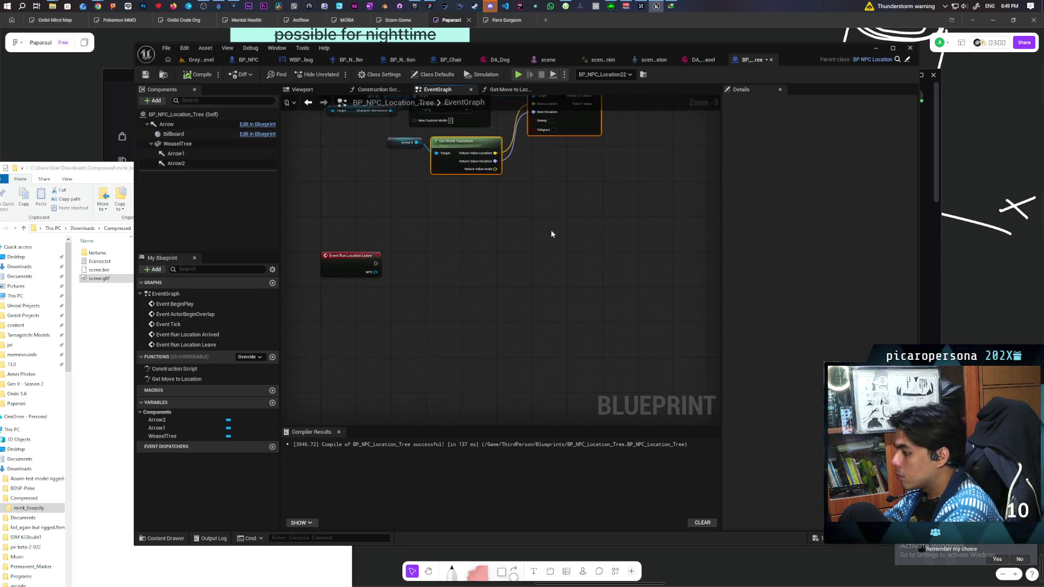
key(ctrl+c)
key(ctrl+v)
drag(376, 272, 500, 268)
mouse_move(375, 263)
mouse_down()
mouse_move(484, 264)
mouse_move(514, 253)
mouse_up()
click(461, 286)
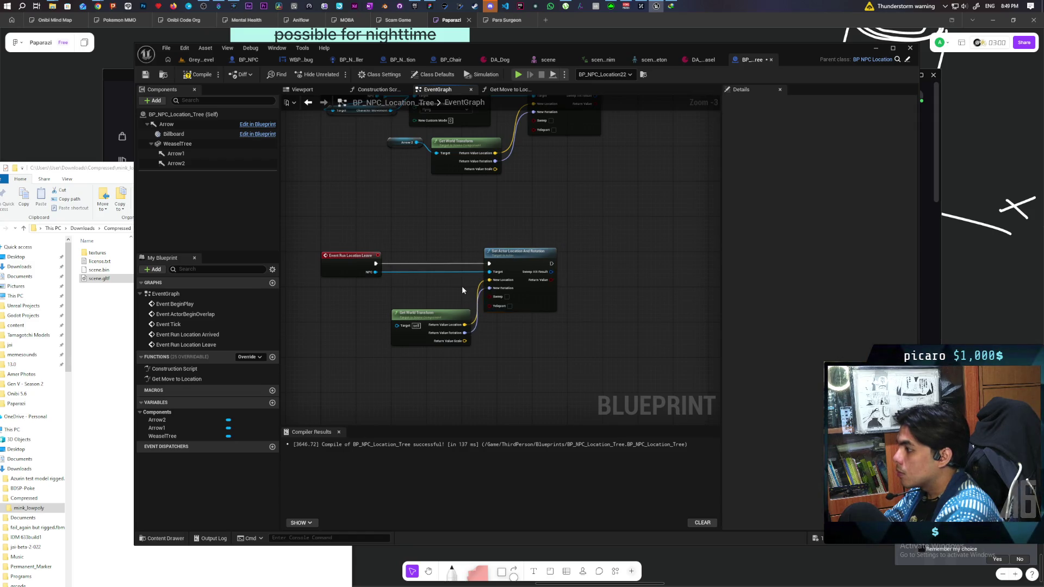
scroll(461, 286, up, 2)
mouse_move(539, 290)
mouse_down()
mouse_move(495, 296)
mouse_move(510, 308)
mouse_up()
scroll(506, 269, down, 2)
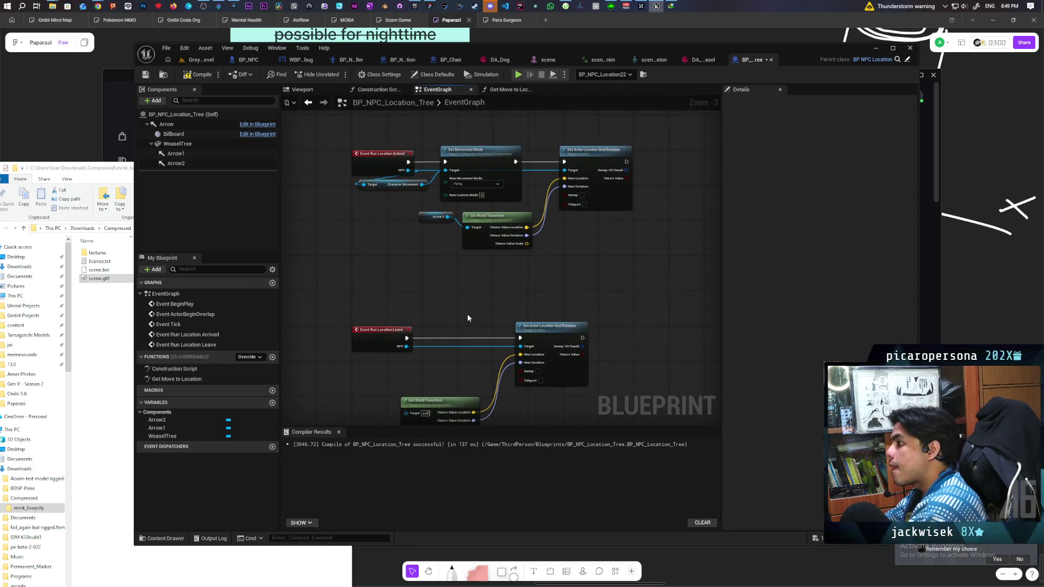
drag(626, 304, 587, 336)
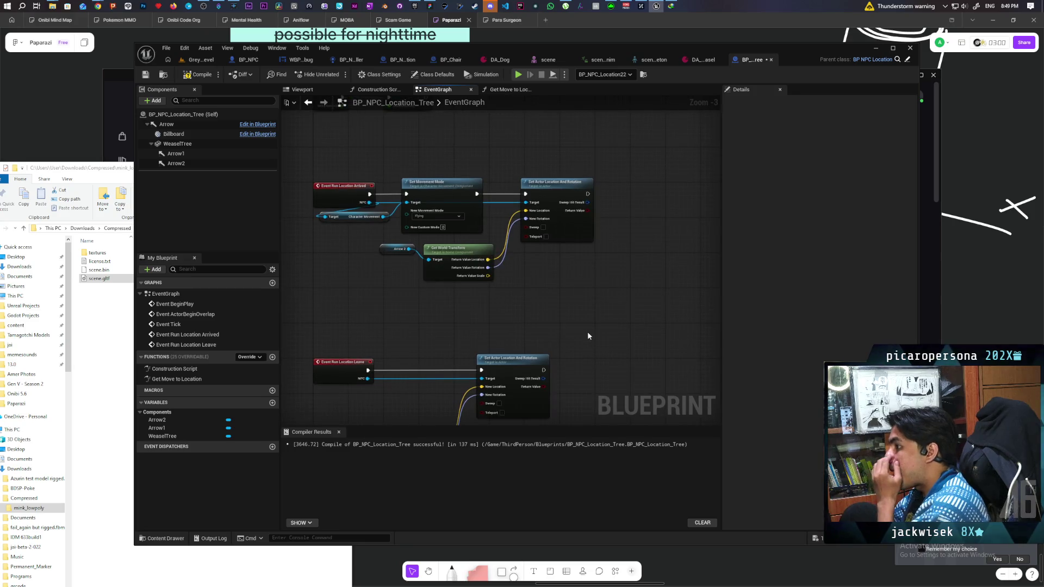
- From Event Run Location Arrived, add the parent call and chain it after Set Actor Location And Rotation
right_click(336, 196)
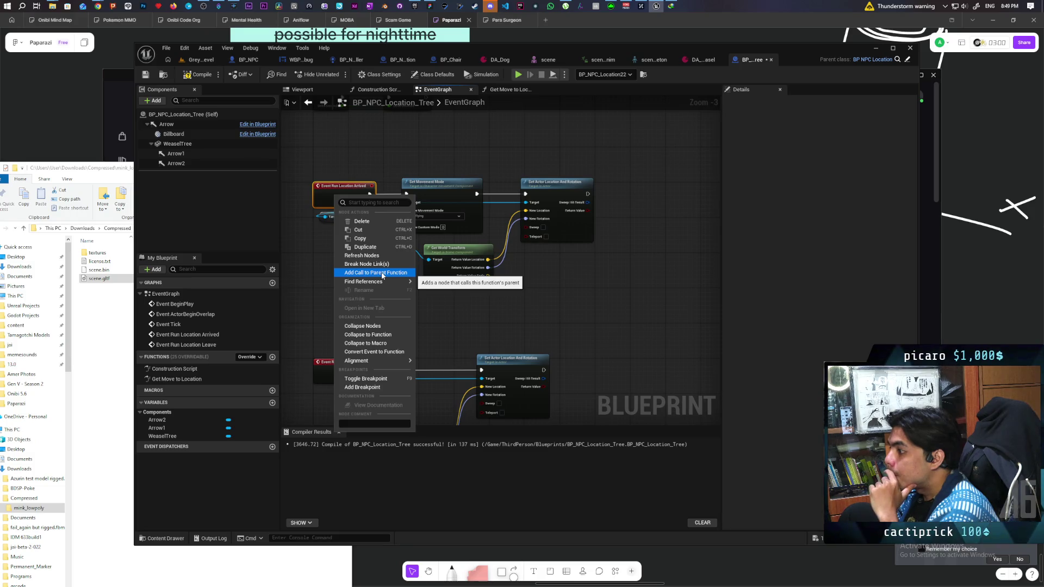
click(375, 273)
mouse_move(596, 235)
mouse_down()
mouse_move(645, 197)
mouse_move(623, 196)
mouse_up()
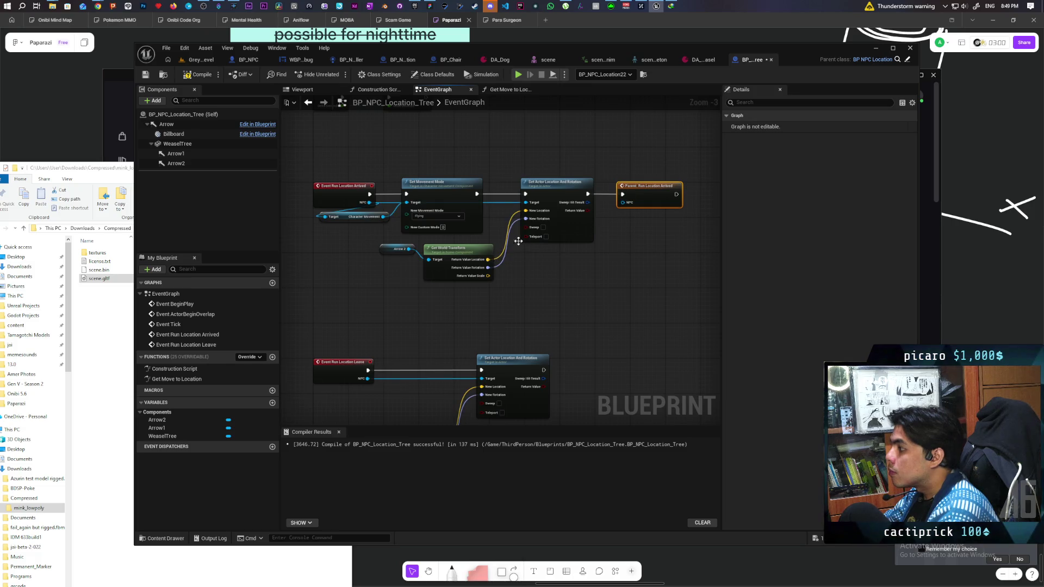
scroll(604, 229, up, 1)
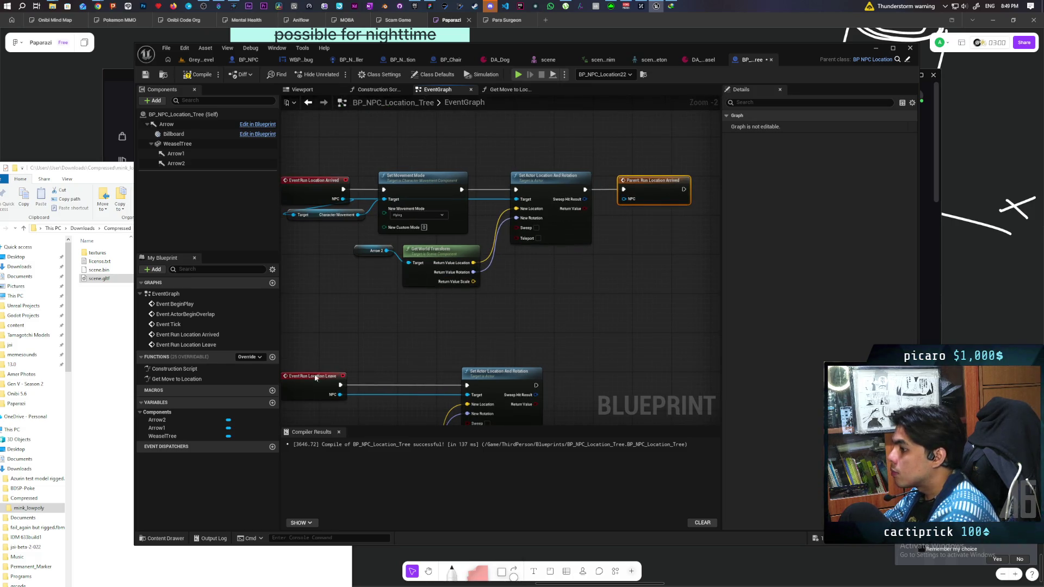
click(433, 75)
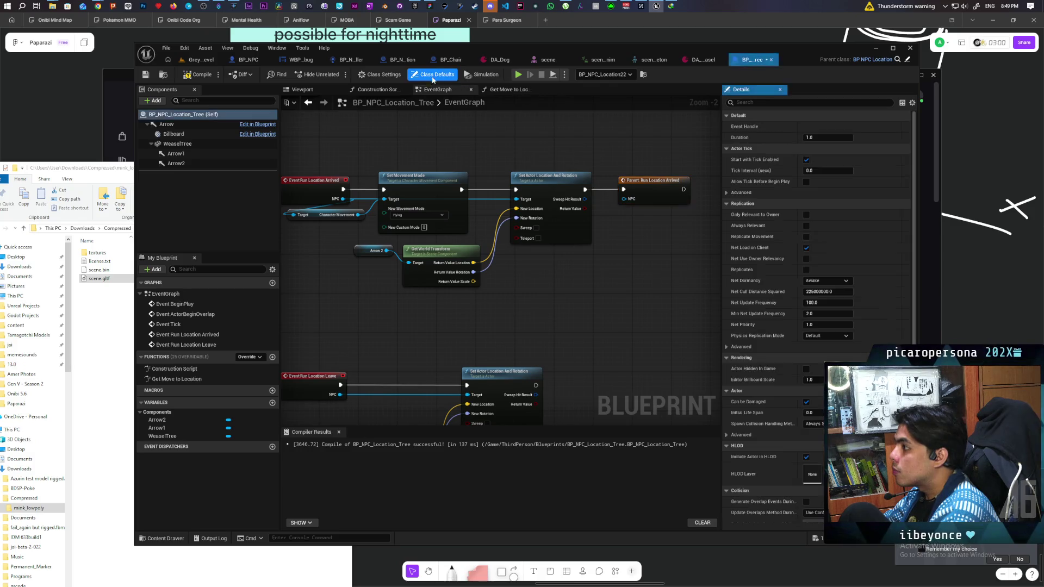
- Enter 3 in the Class Defaults Duration field, replacing the mistyped 5
click(819, 138)
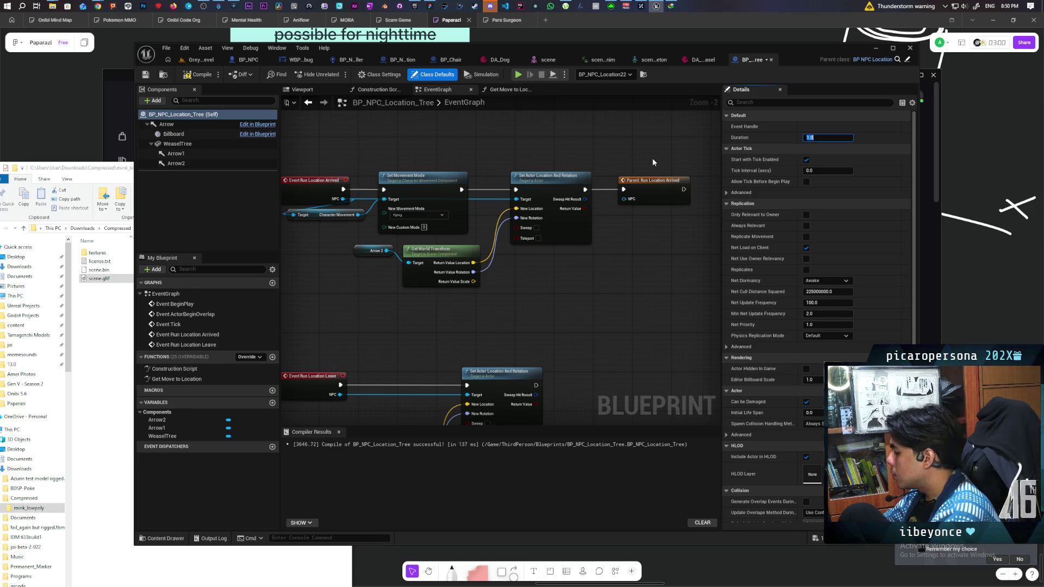
text(5)
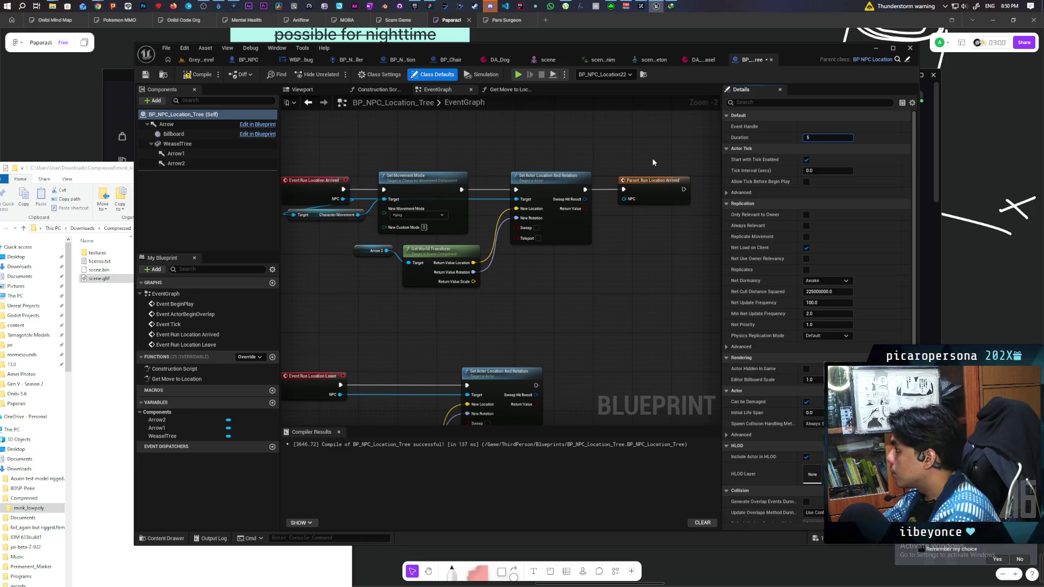
key(BackSpace)
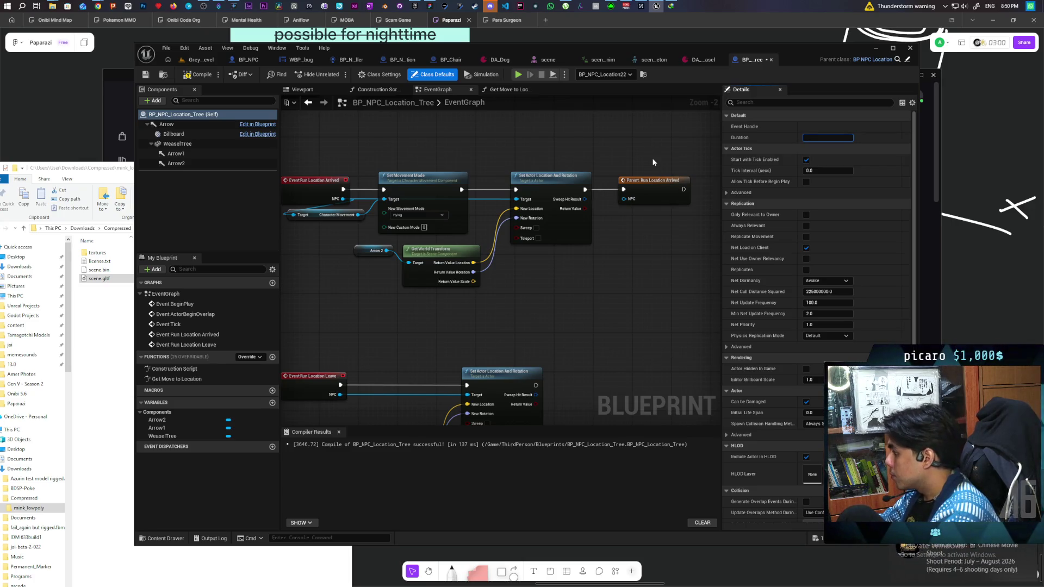
text(3)
key(Return)
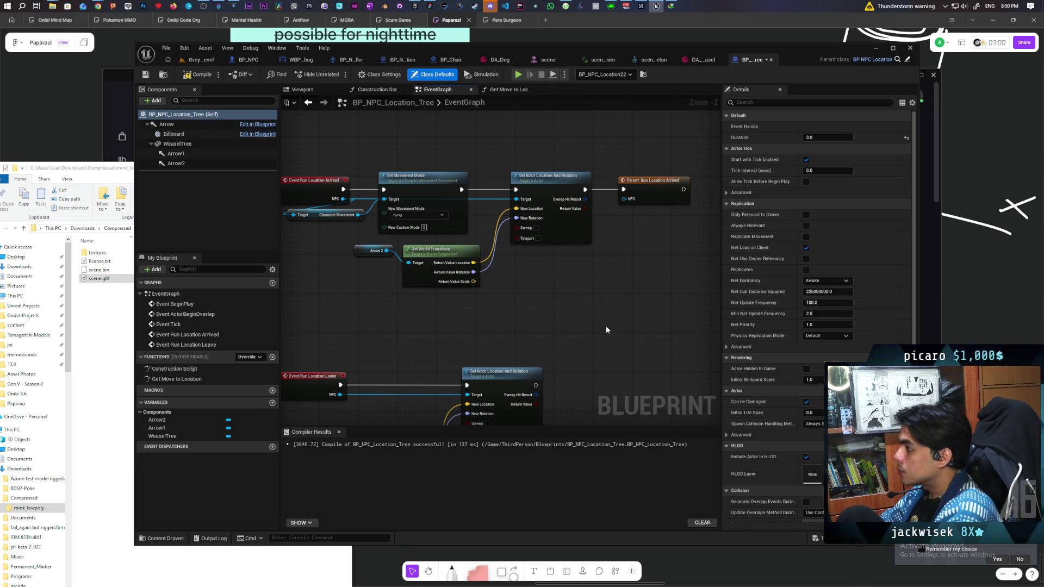
scroll(606, 325, down, 1)
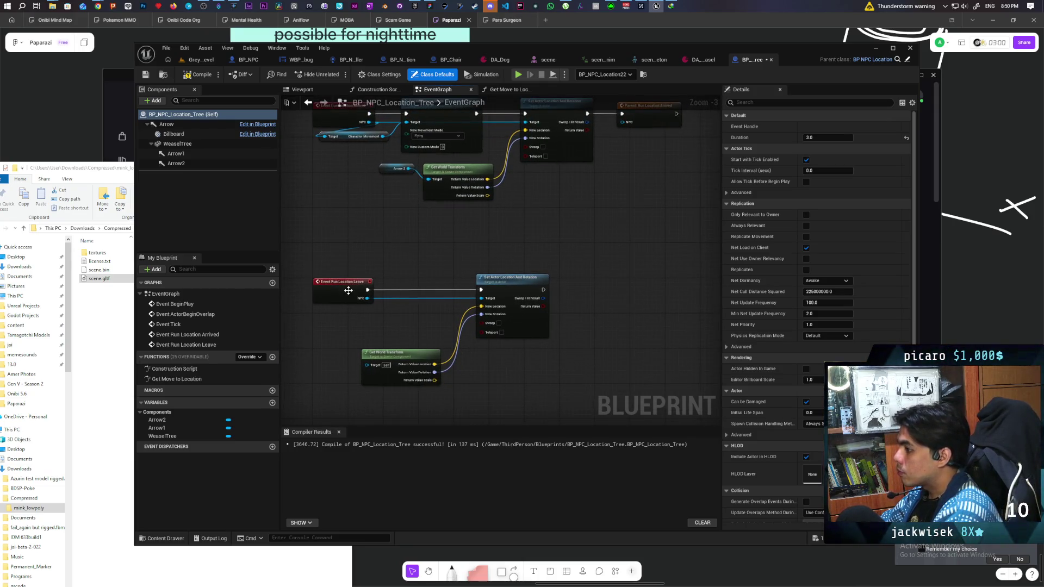
- Add a parent Run Location Leave call after Set Actor Location in the leave chain
right_click(331, 300)
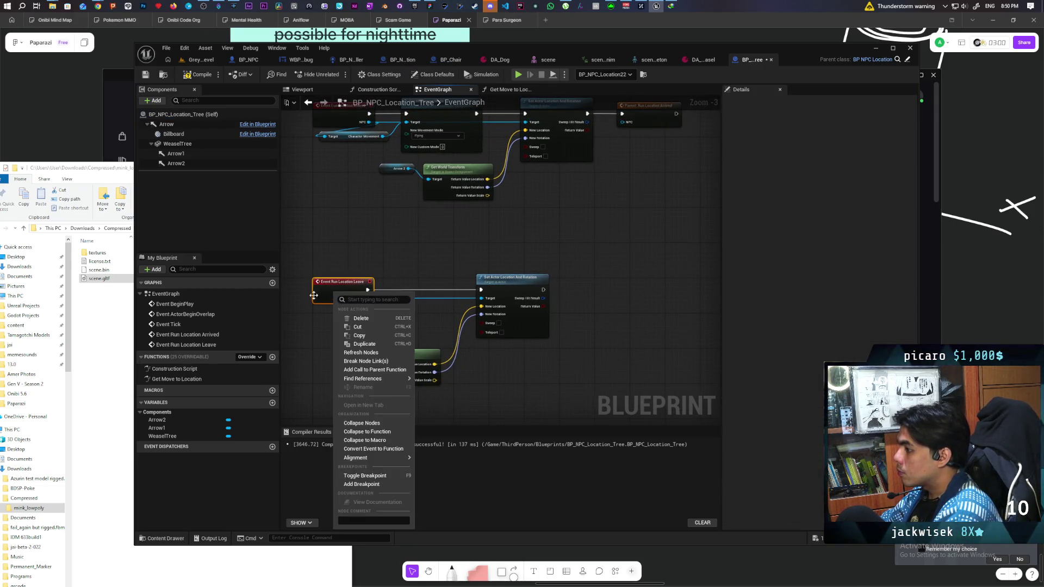
click(379, 371)
mouse_move(342, 302)
mouse_down()
mouse_move(590, 277)
mouse_move(578, 286)
mouse_move(687, 279)
mouse_up()
scroll(546, 291, up, 2)
drag(604, 253, 570, 325)
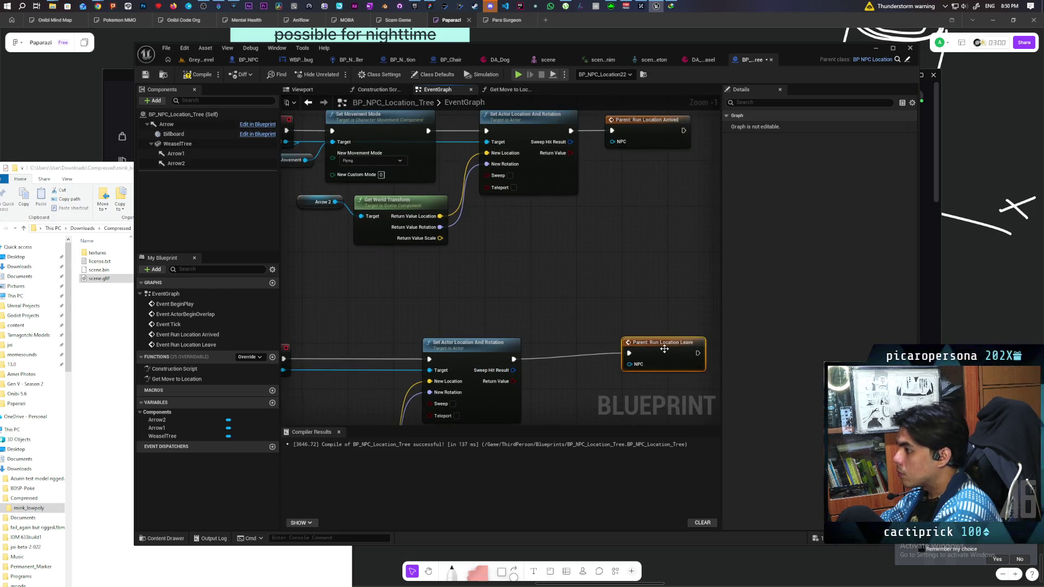
- Insert a Set Movement Mode node set to Walking before the parent leave call
drag(404, 164, 509, 195)
click(510, 195)
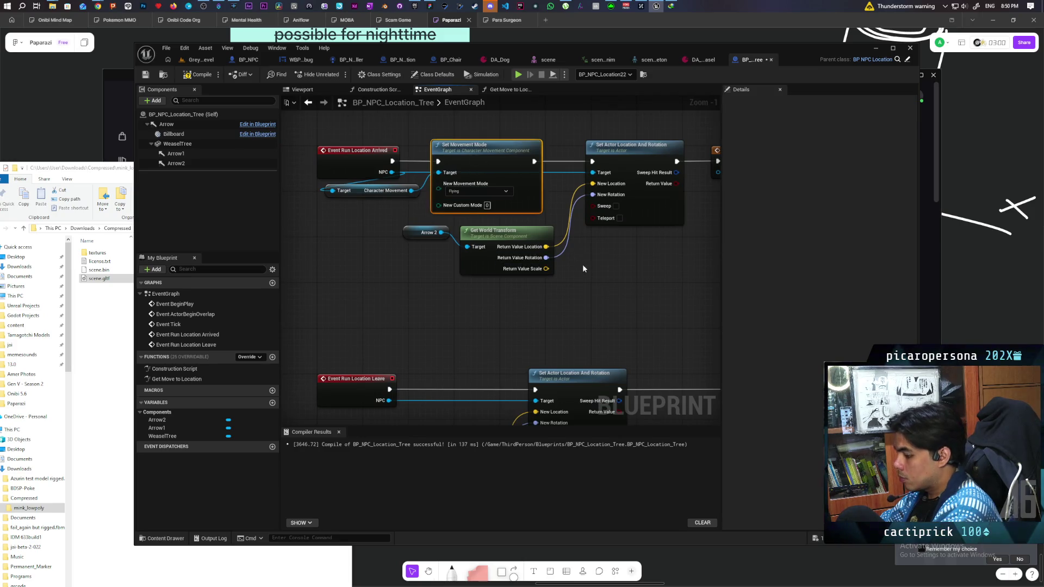
drag(582, 268, 325, 214)
drag(283, 109, 407, 272)
drag(536, 326, 593, 326)
mouse_move(457, 282)
mouse_down()
mouse_move(465, 316)
mouse_move(446, 333)
mouse_move(545, 334)
mouse_up()
click(441, 366)
click(428, 384)
- Break the New Rotation wire on Set Actor Location And Rotation and add an Arrow 1 reference
mouse_move(524, 301)
mouse_down()
mouse_move(506, 221)
mouse_move(511, 267)
mouse_up()
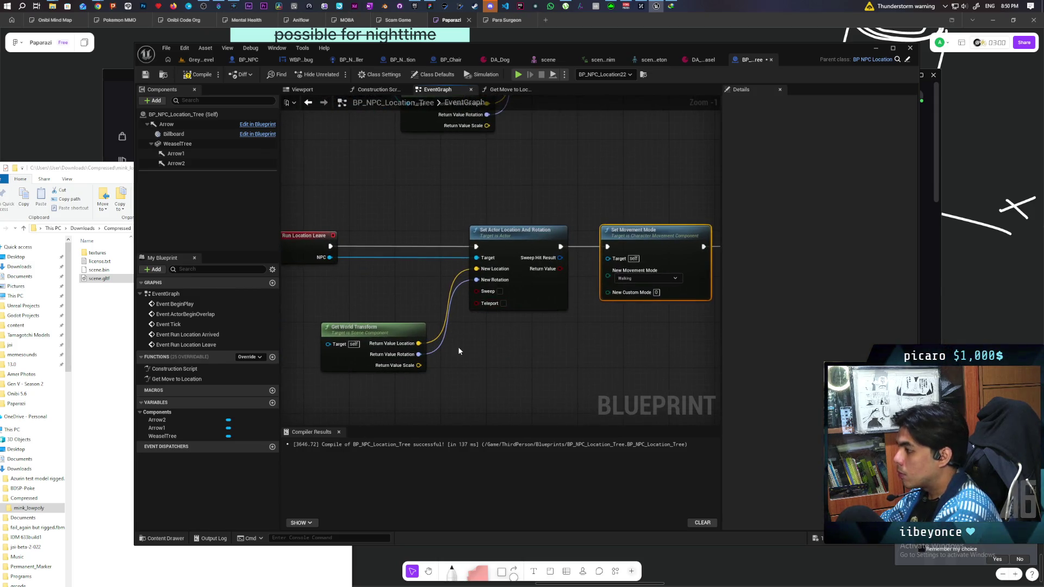
alt+click(434, 351)
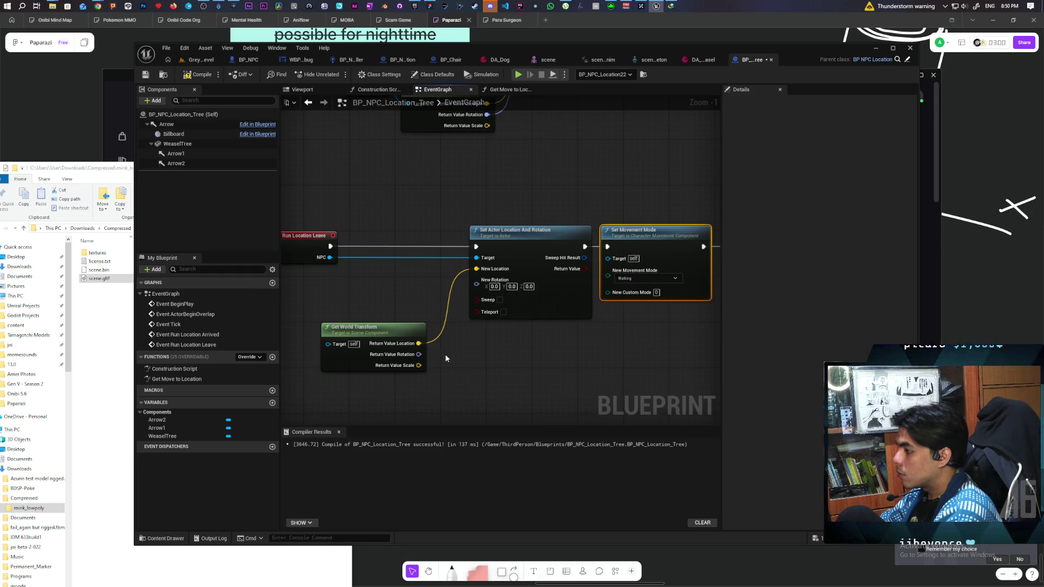
mouse_move(363, 339)
mouse_down()
mouse_move(363, 315)
mouse_move(396, 296)
mouse_move(419, 326)
mouse_move(446, 311)
mouse_move(434, 316)
mouse_up()
drag(482, 217, 500, 229)
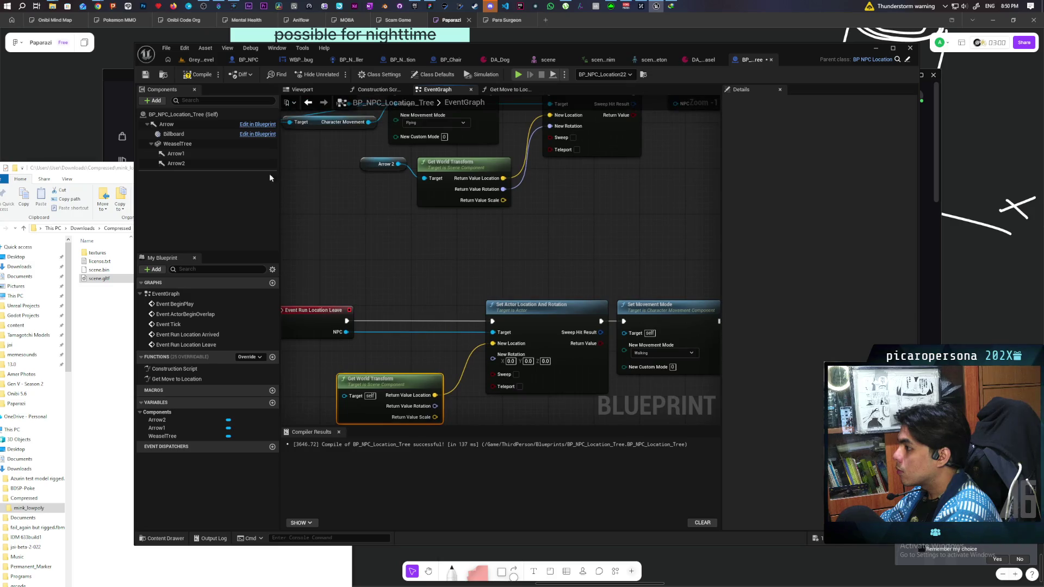
- Wire the Arrow 1 reference into Get World Transform's Target
drag(175, 154, 401, 315)
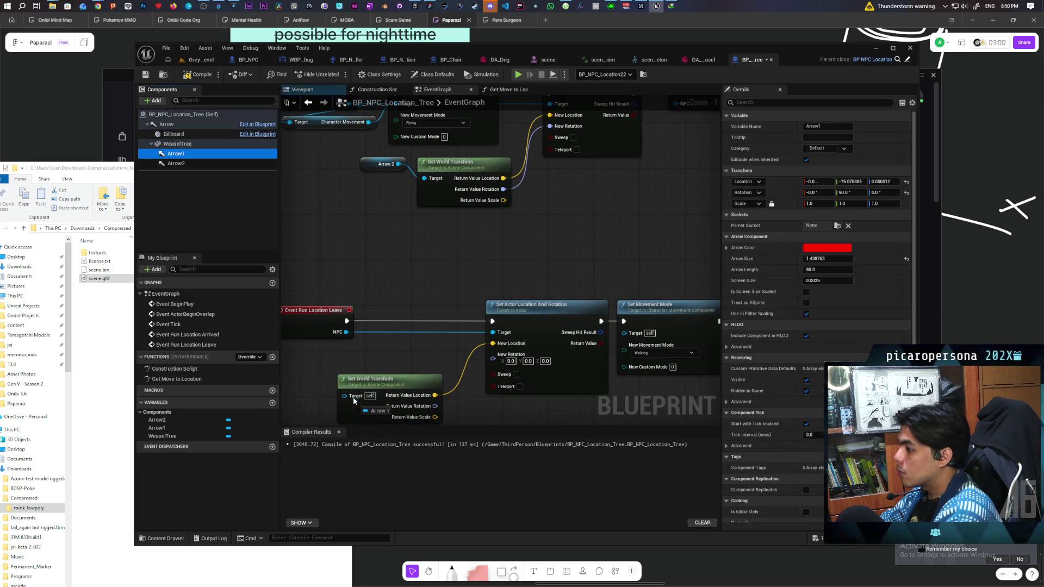
drag(354, 396, 354, 397)
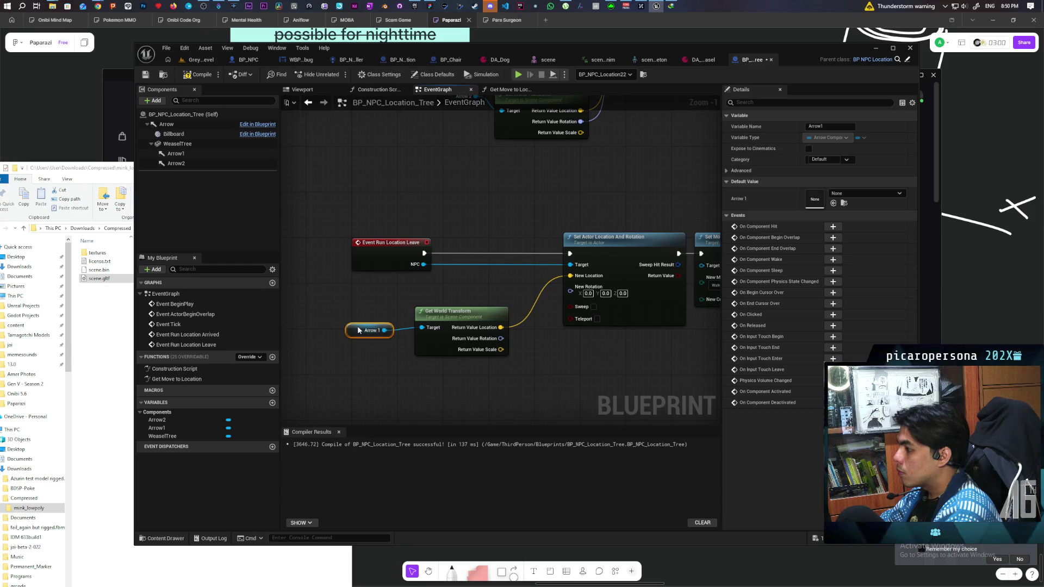
drag(397, 306, 328, 289)
- Split New Rotation and Return Value Rotation into Roll, Pitch and Yaw pins, leaving Yaw unwired
right_click(508, 274)
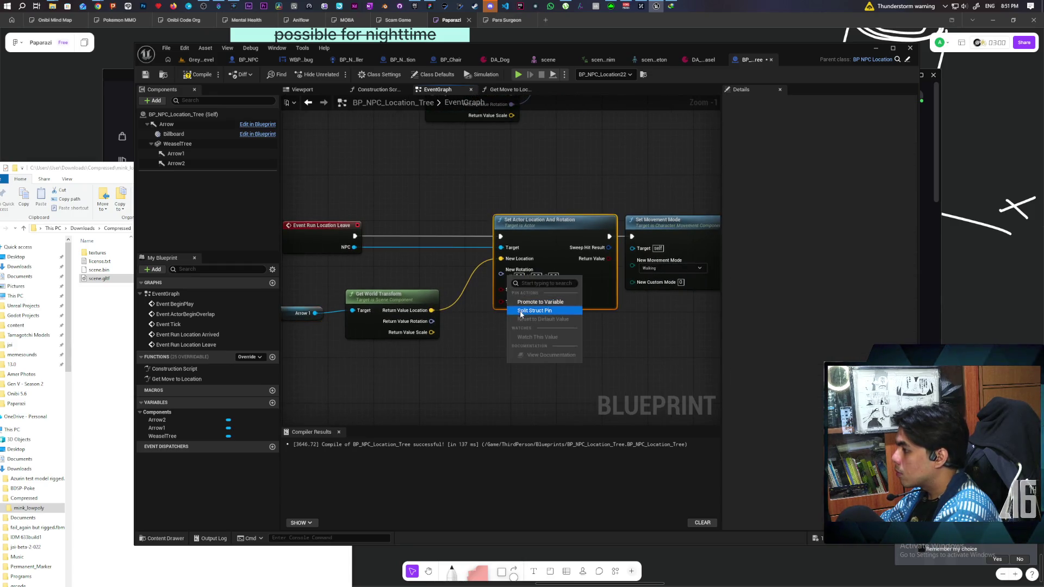
click(525, 310)
right_click(431, 322)
click(460, 365)
drag(450, 343, 502, 315)
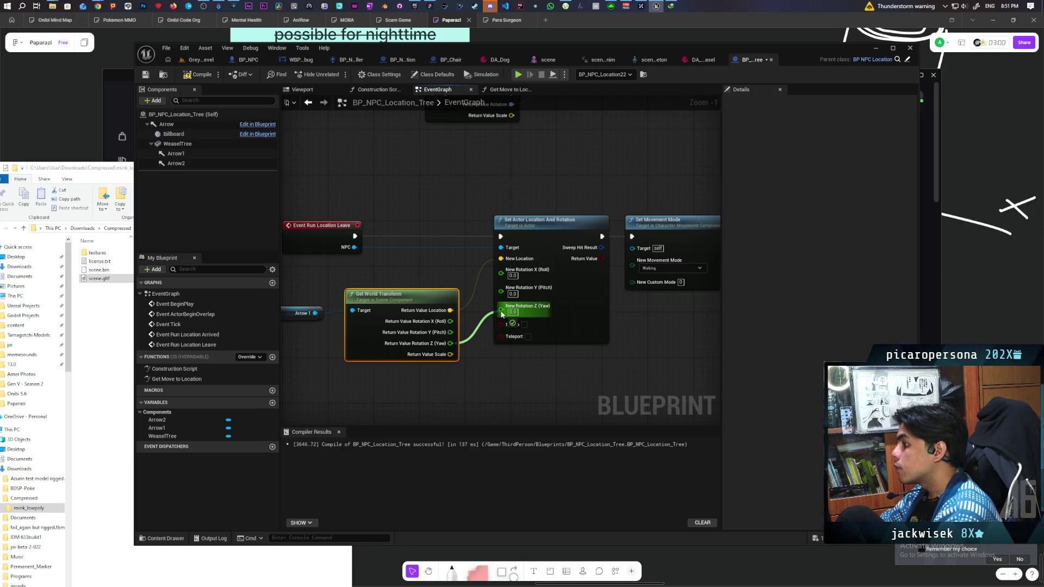
drag(478, 361, 477, 361)
click(458, 282)
click(454, 273)
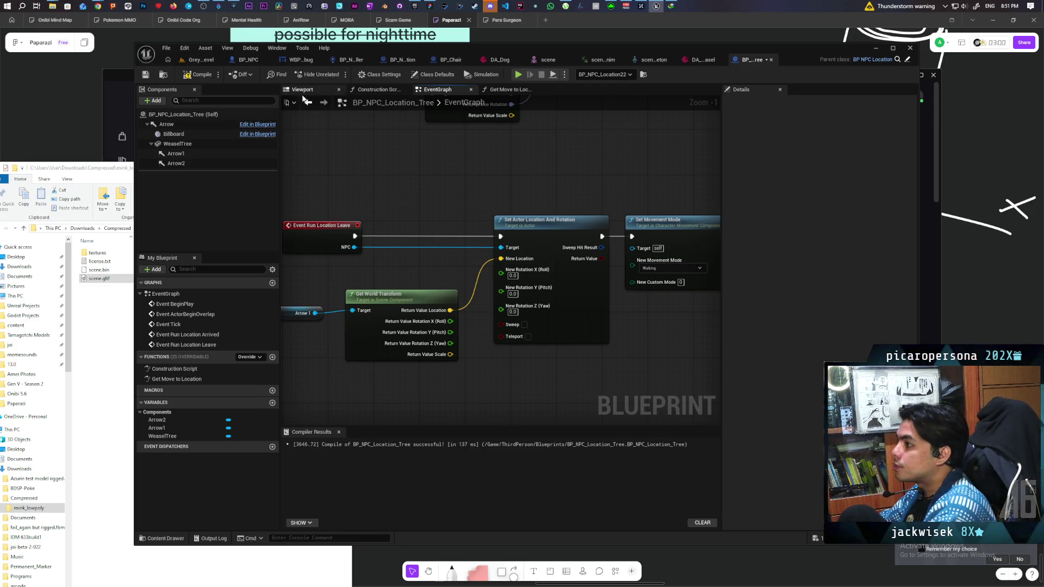
click(313, 91)
- Set Arrow1's Z rotation to -90 in the Details panel
drag(475, 303, 485, 270)
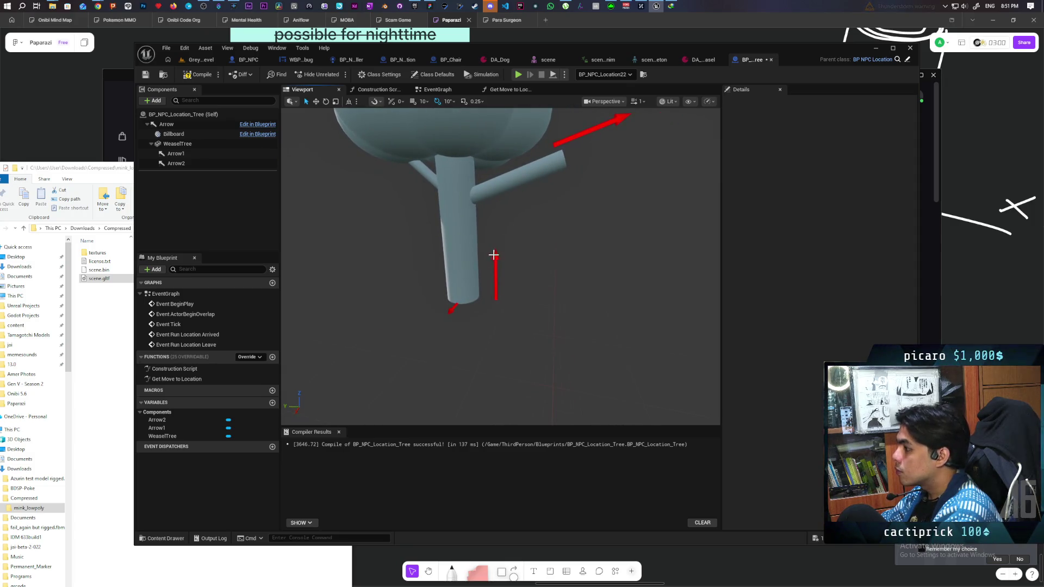
click(493, 255)
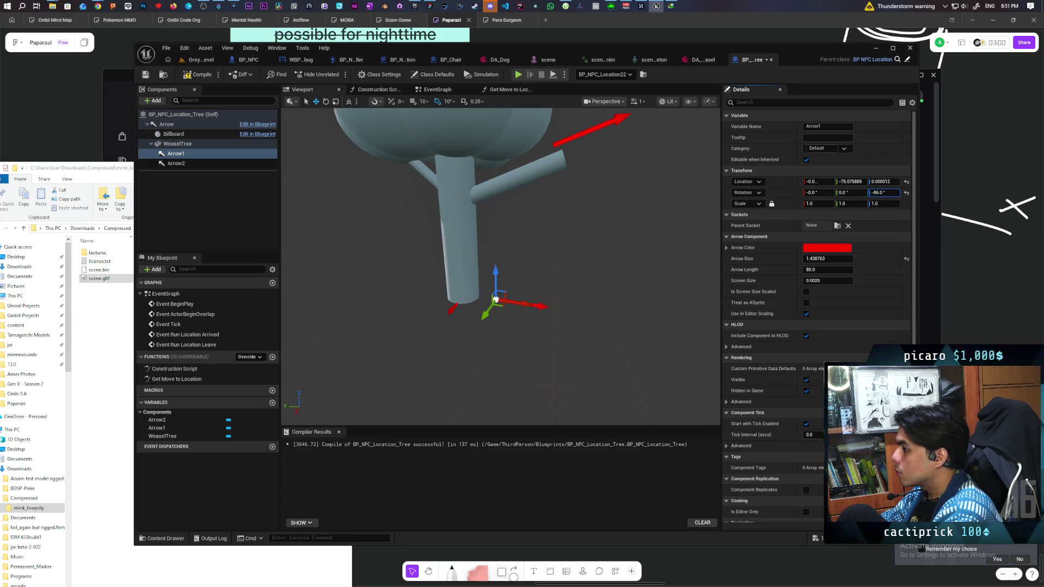
click(885, 192)
text(-90)
key(Return)
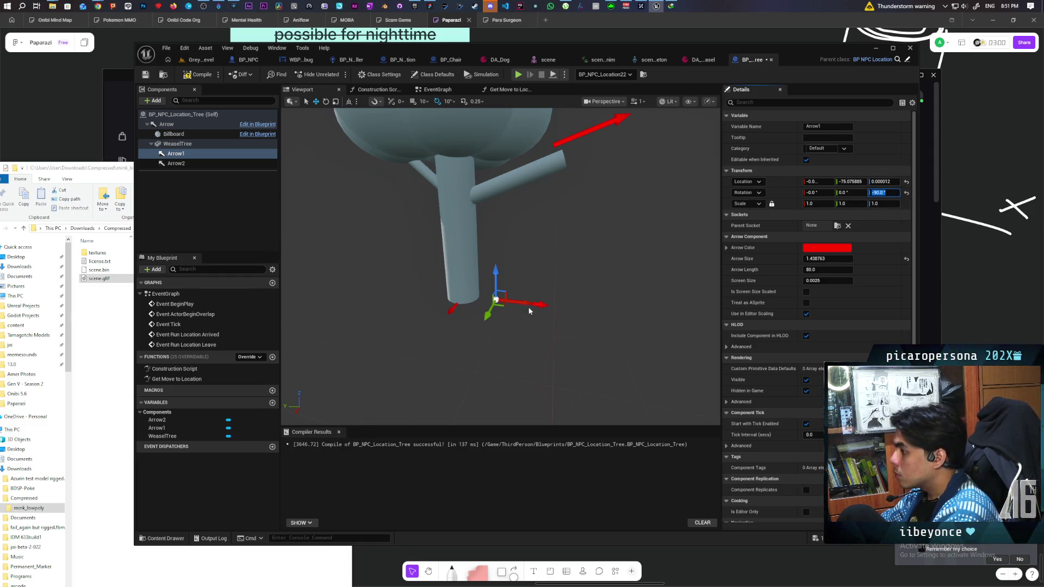
click(784, 181)
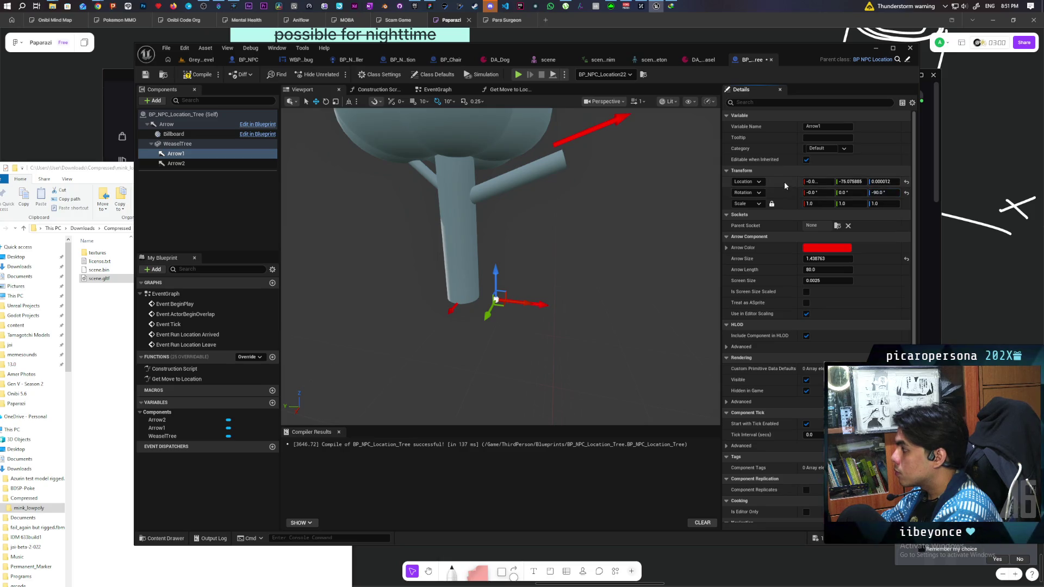
- Slide Arrow1 along Y to -53.97 beneath the tree and compile the Blueprint
click(525, 302)
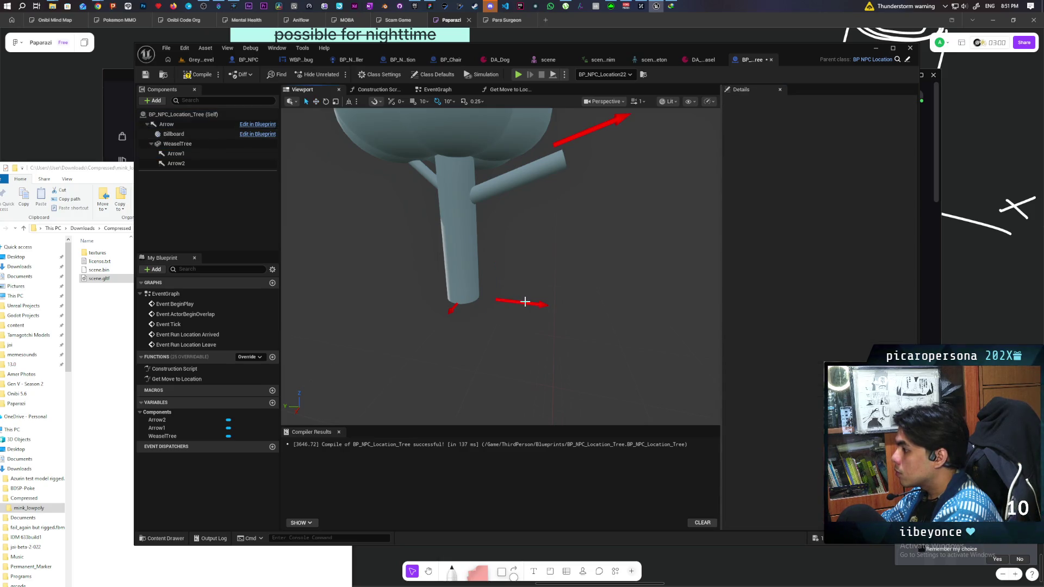
click(527, 303)
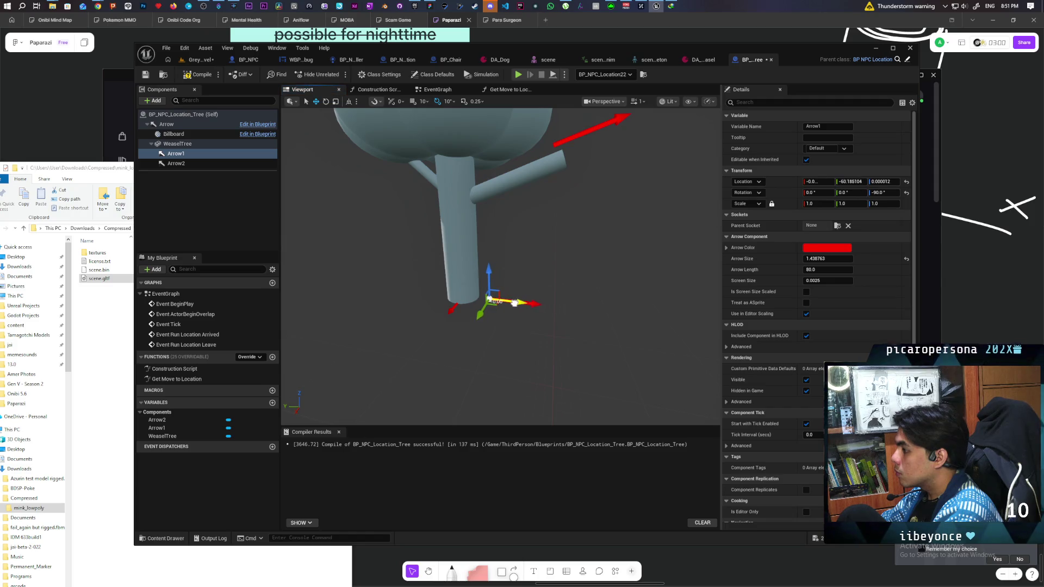
drag(513, 303, 512, 303)
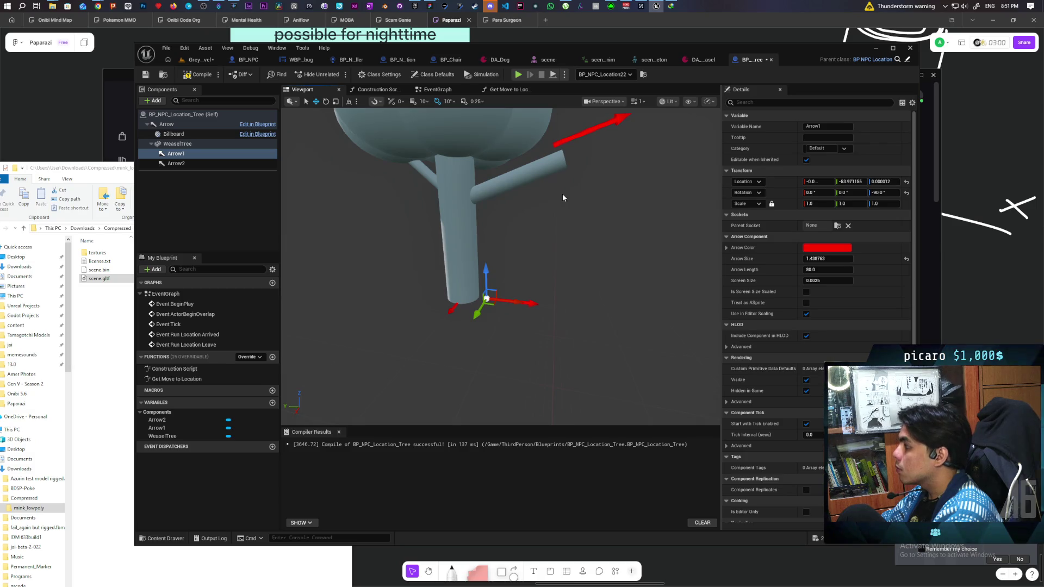
key(F7)
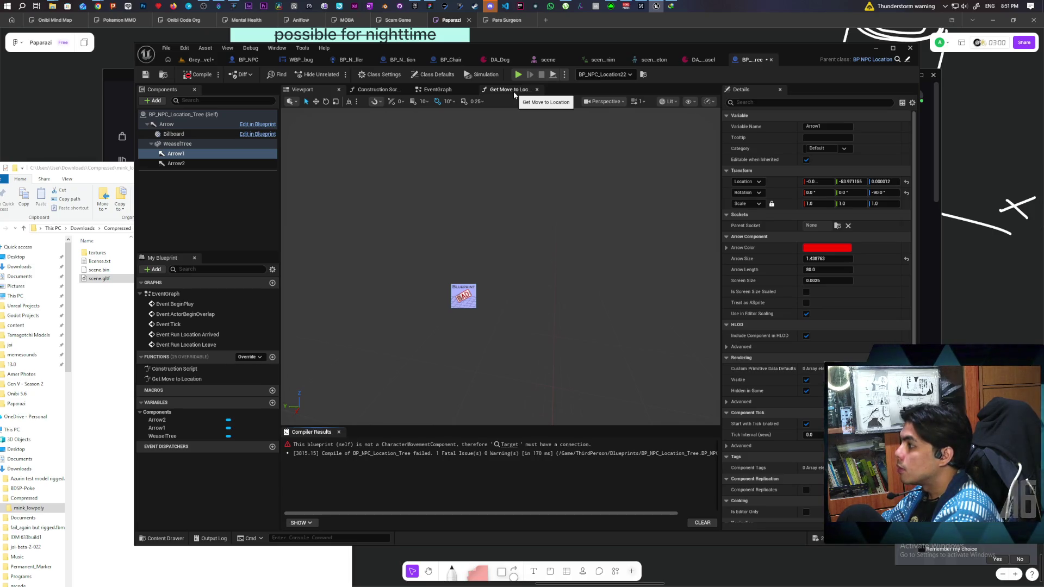
- Connect the NPC's Character Movement to Set Movement Mode's Target and recompile
click(513, 91)
click(438, 90)
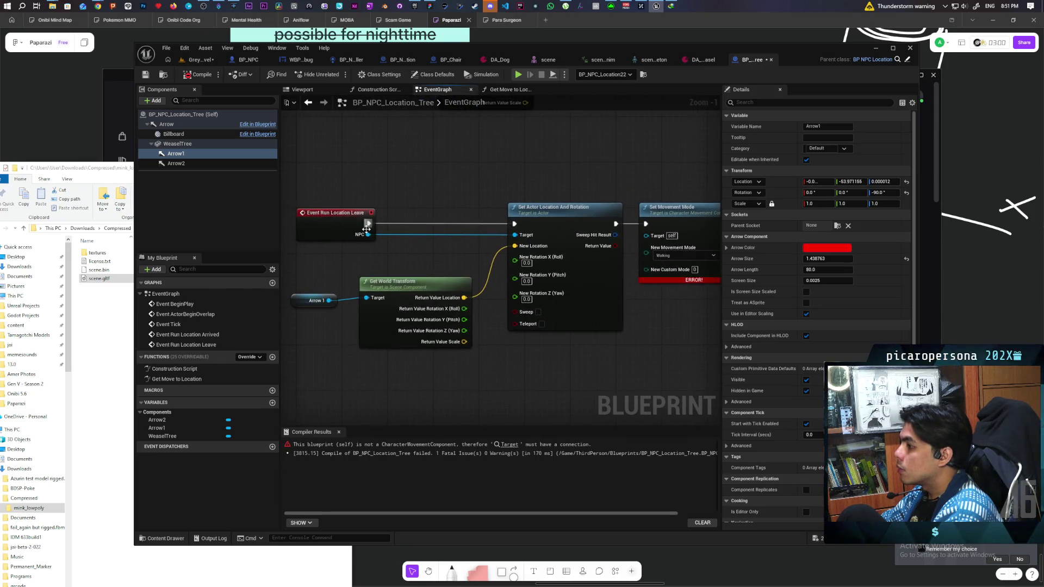
drag(368, 235, 646, 236)
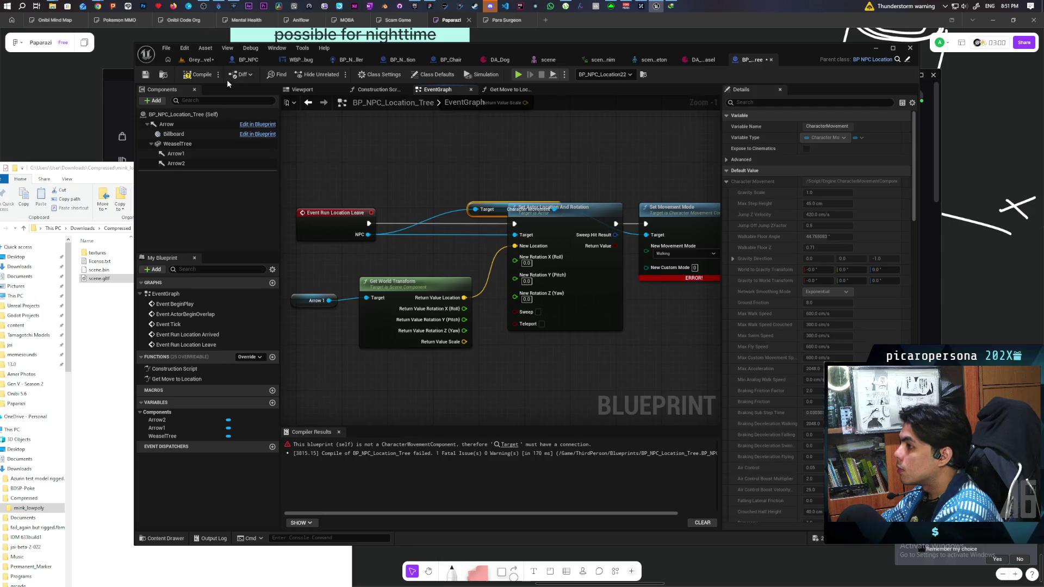
click(204, 76)
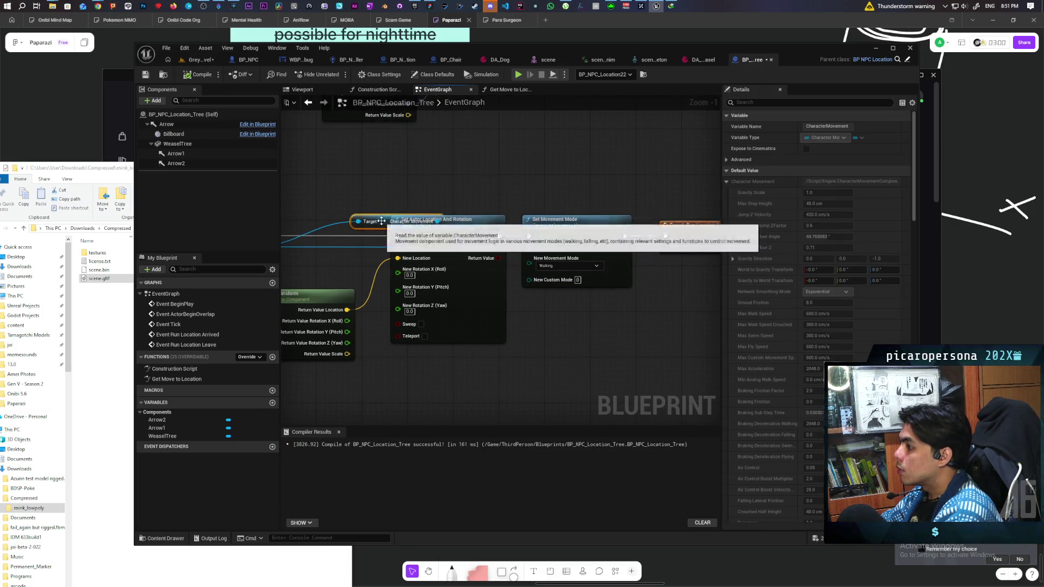
drag(384, 225, 417, 197)
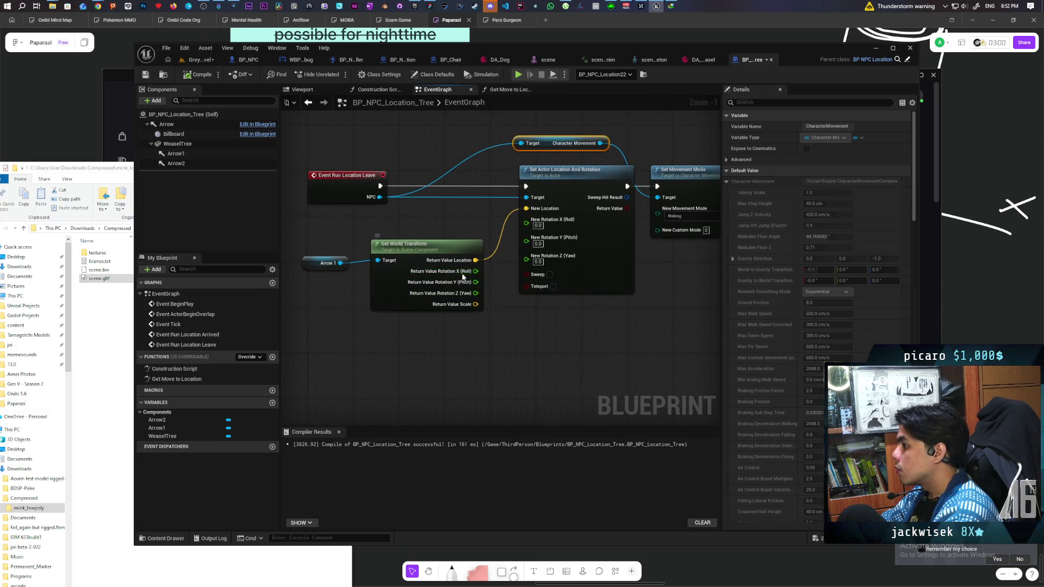
- Recombine both rotation pins, wire Return Value Rotation into New Rotation, and save the Blueprint
right_click(465, 275)
click(497, 309)
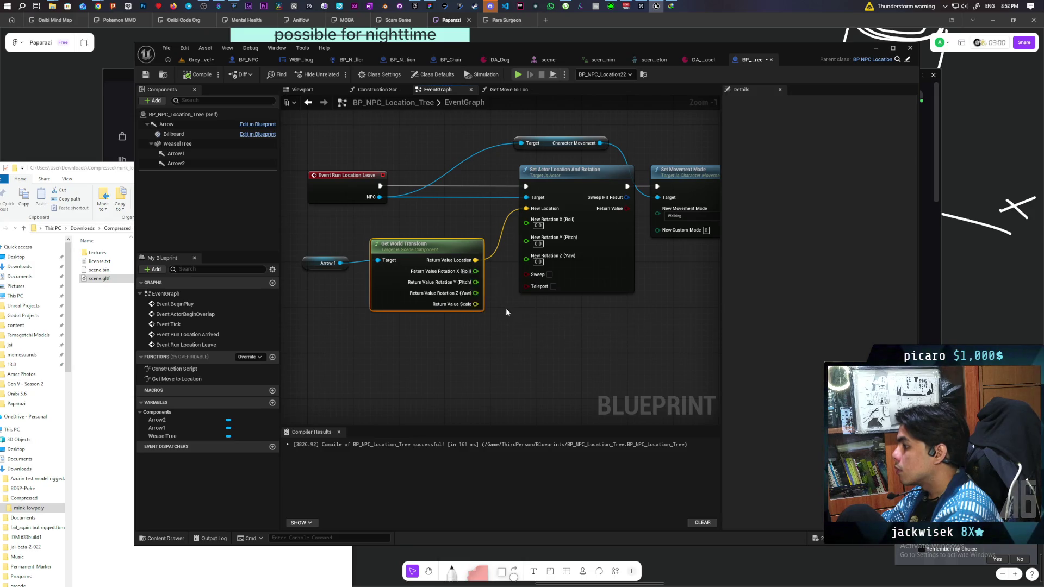
right_click(531, 226)
click(547, 270)
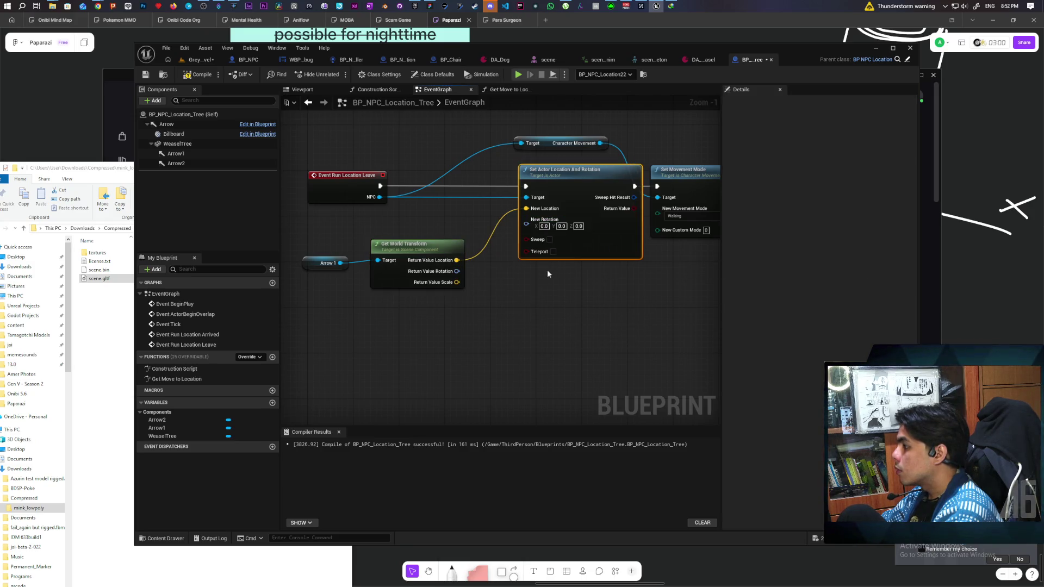
mouse_move(458, 268)
mouse_down()
mouse_move(517, 240)
mouse_move(526, 223)
mouse_up()
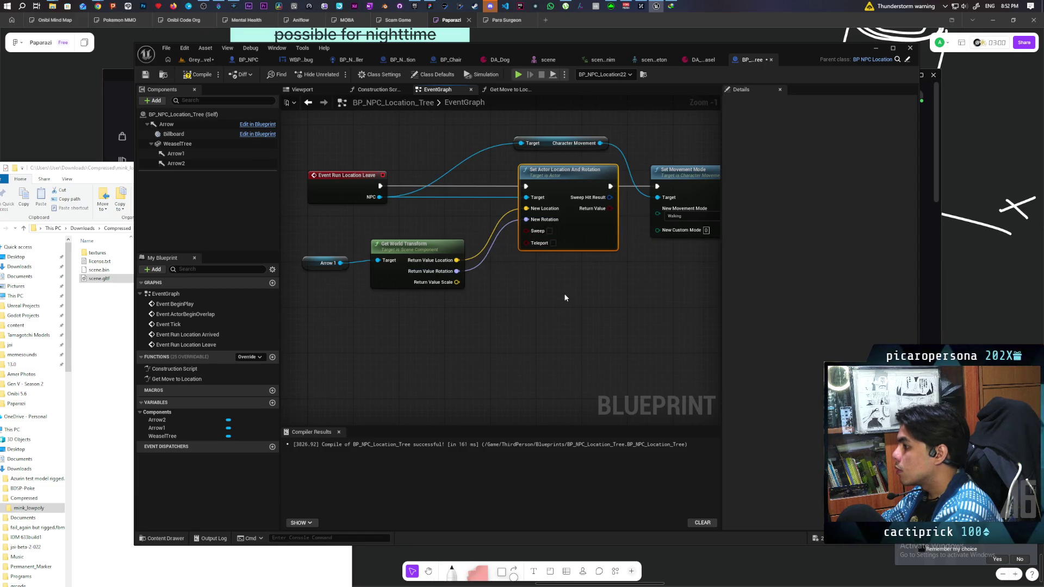
scroll(565, 298, down, 2)
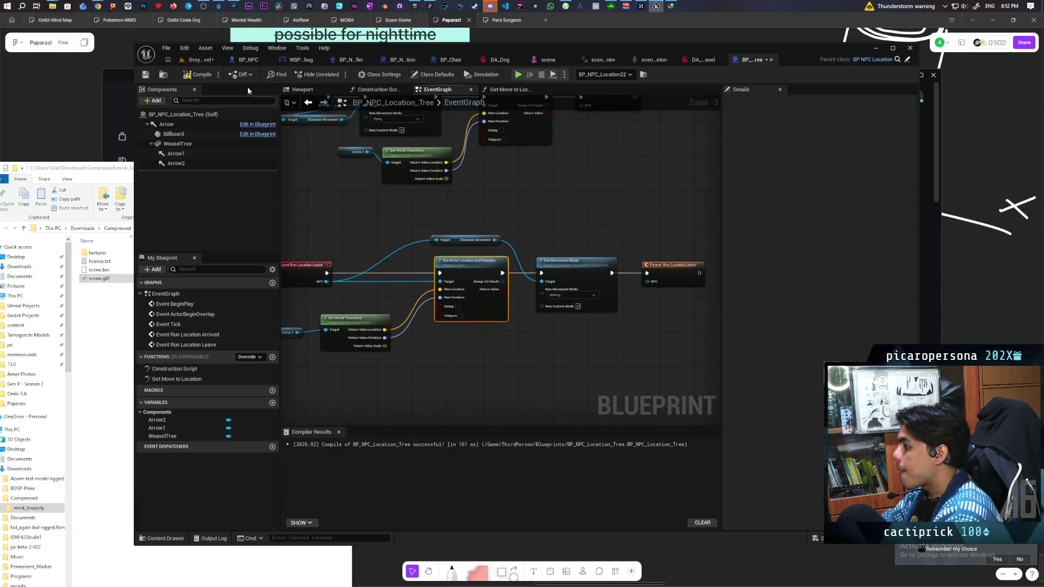
scroll(512, 245, down, 2)
key(ctrl+s)
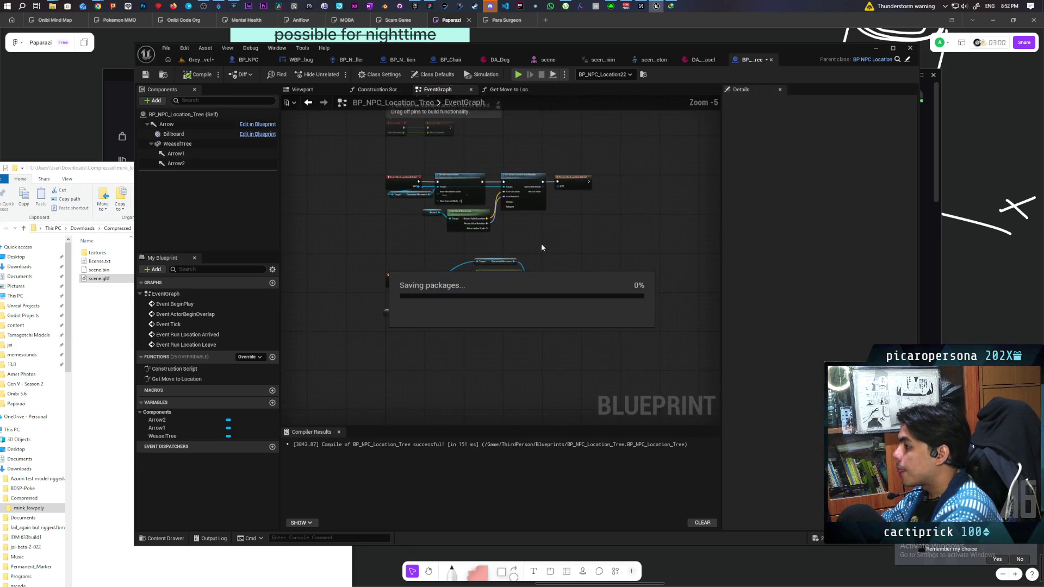
- Play GreyboxLevel in the editor and move the player ball forward with W
click(201, 59)
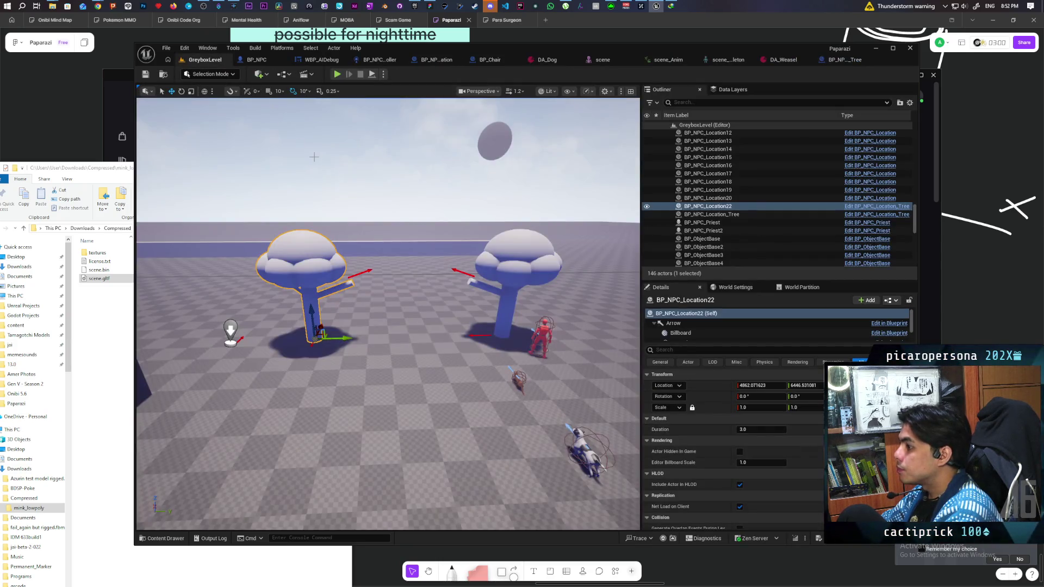
click(337, 74)
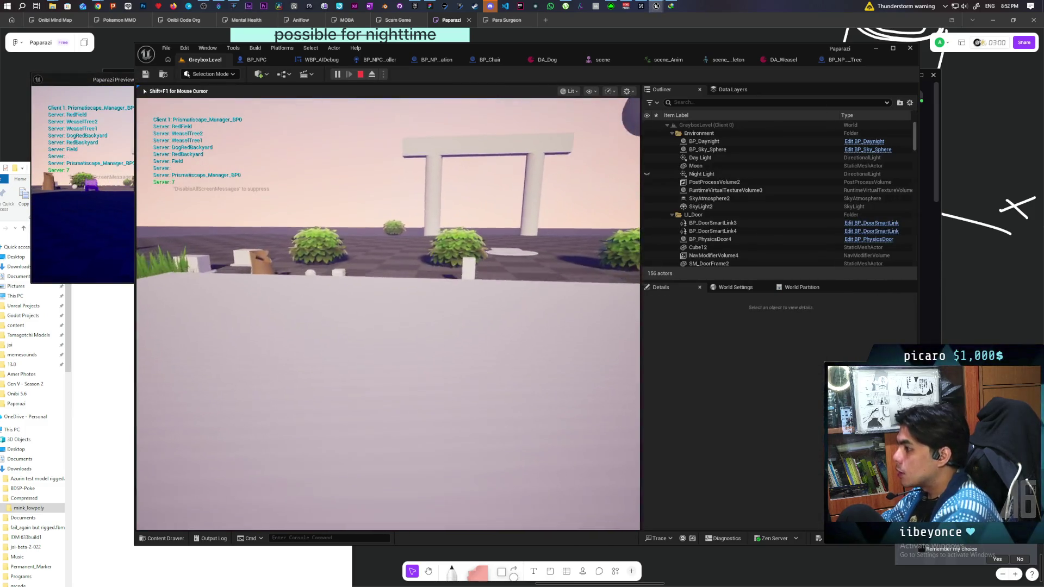
key(w)
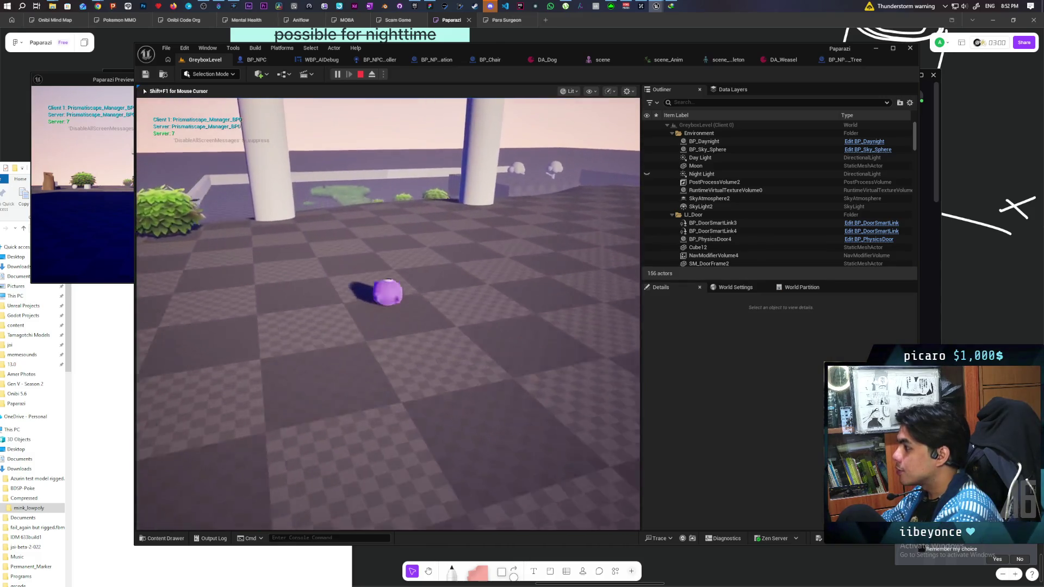
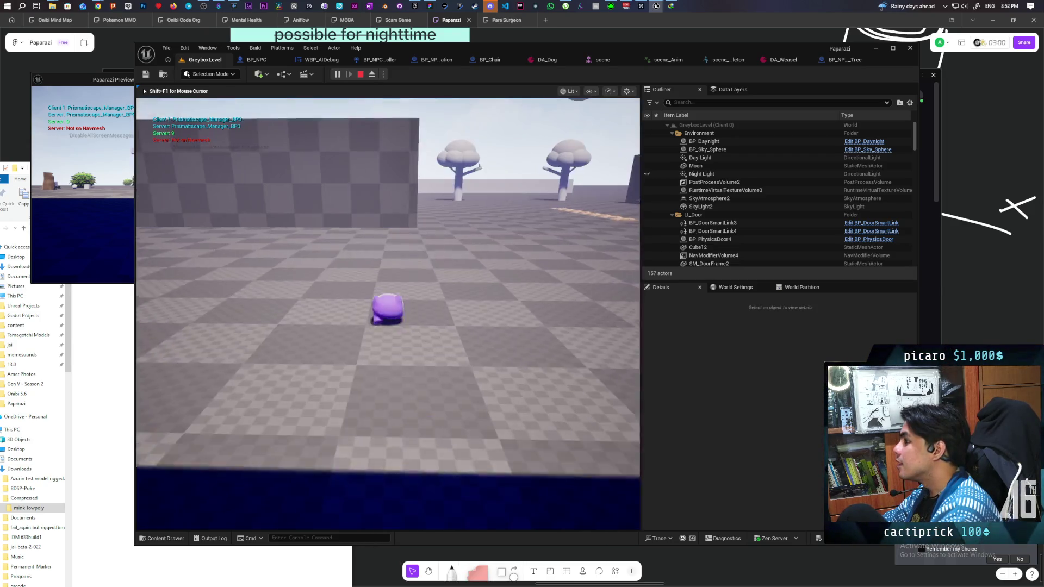
- Restart the playtest and walk the weasel past the sack, wall and blue ramp
key(Escape)
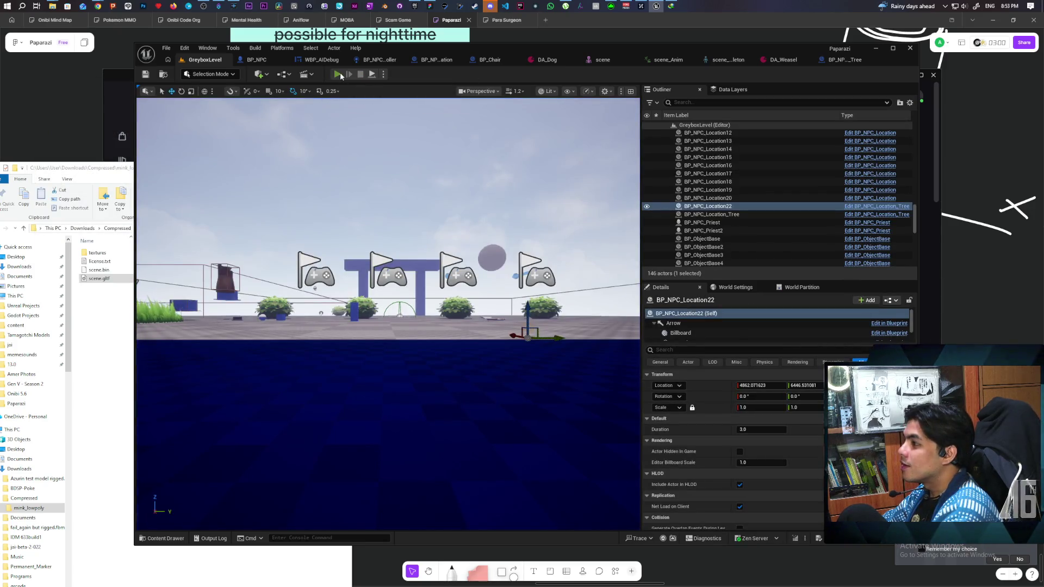
click(337, 74)
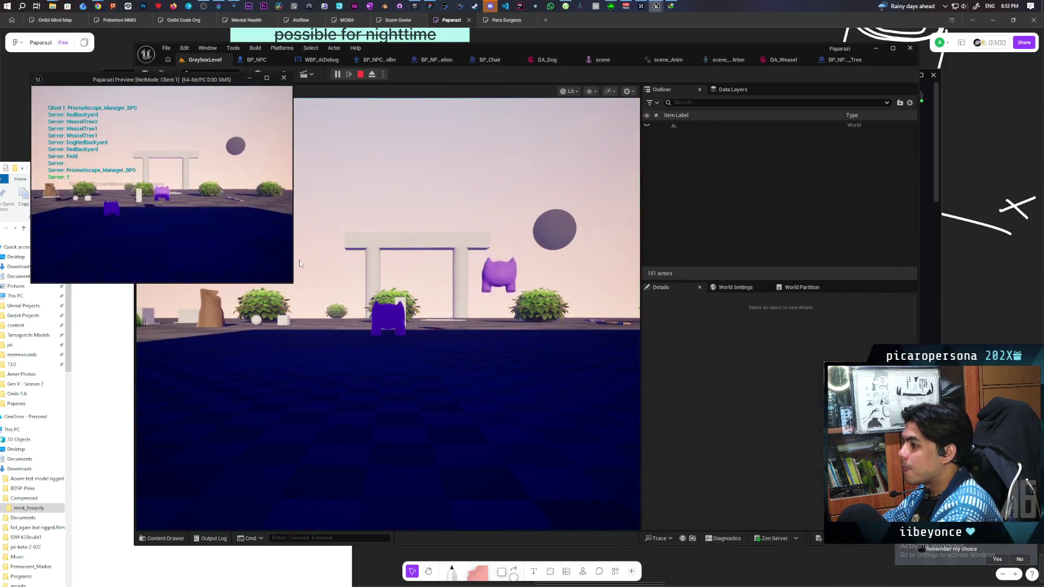
key(w)
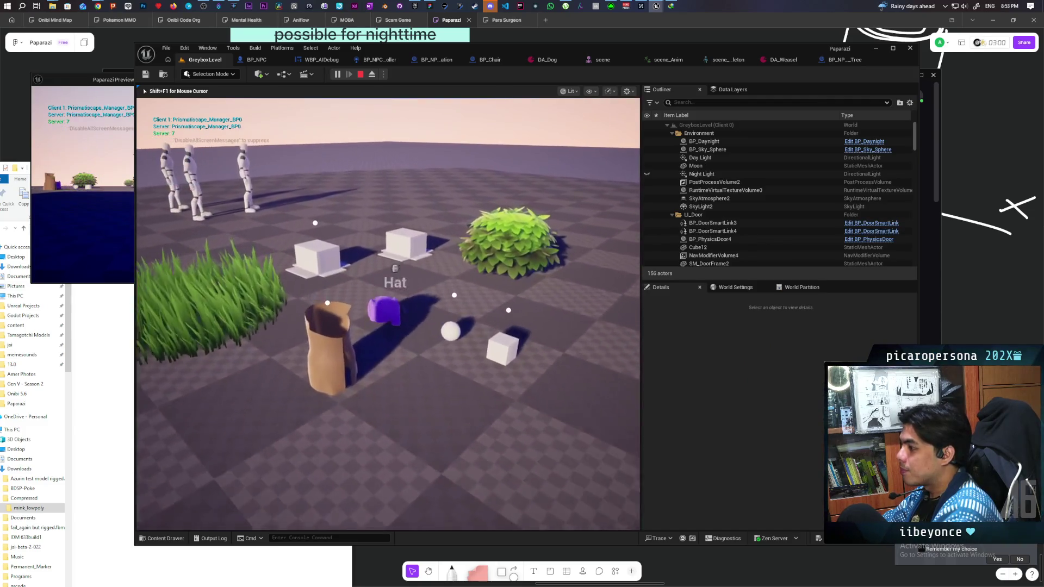
key(w)
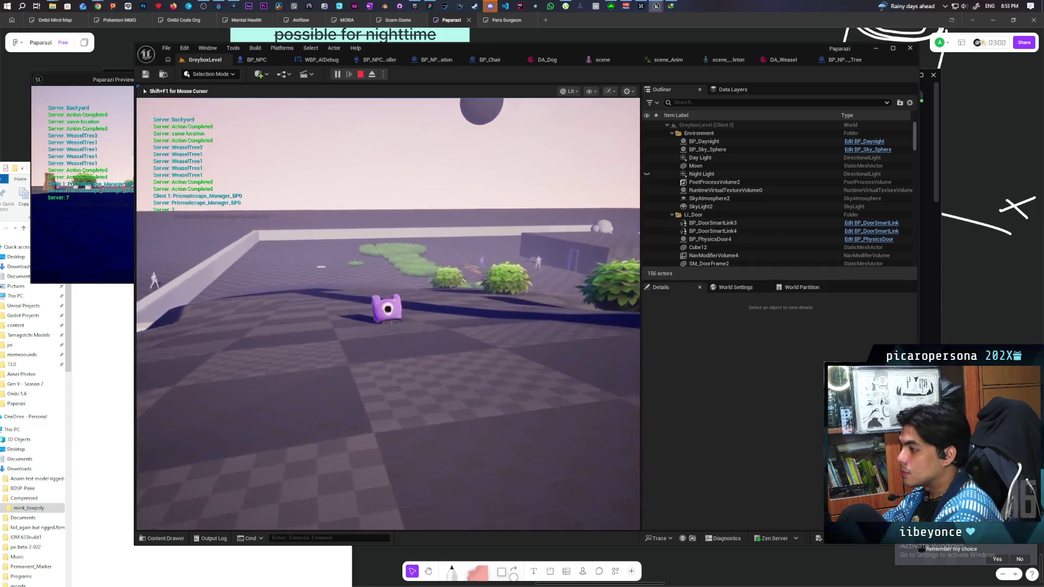
key(w)
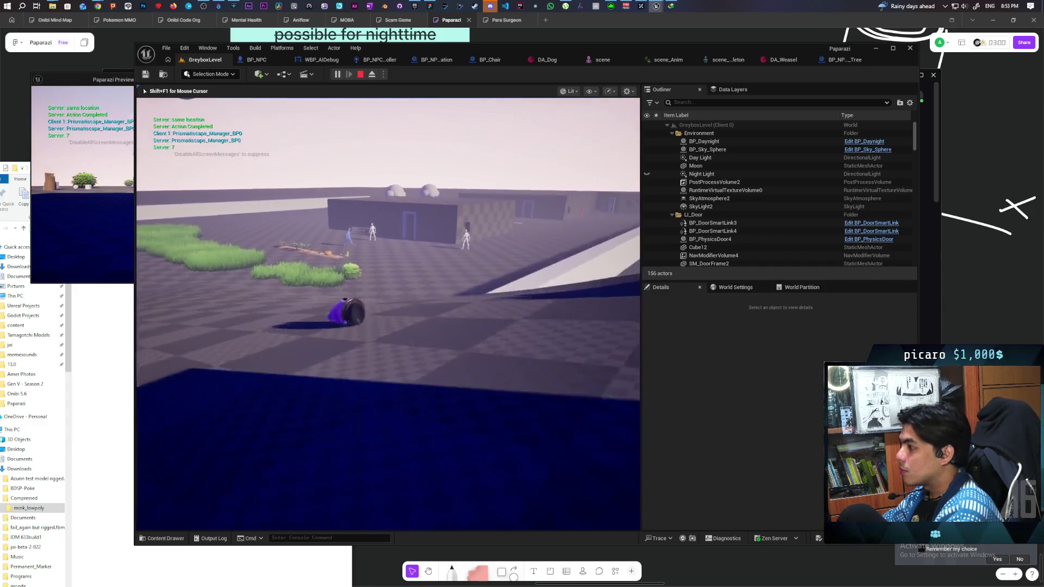
key(w)
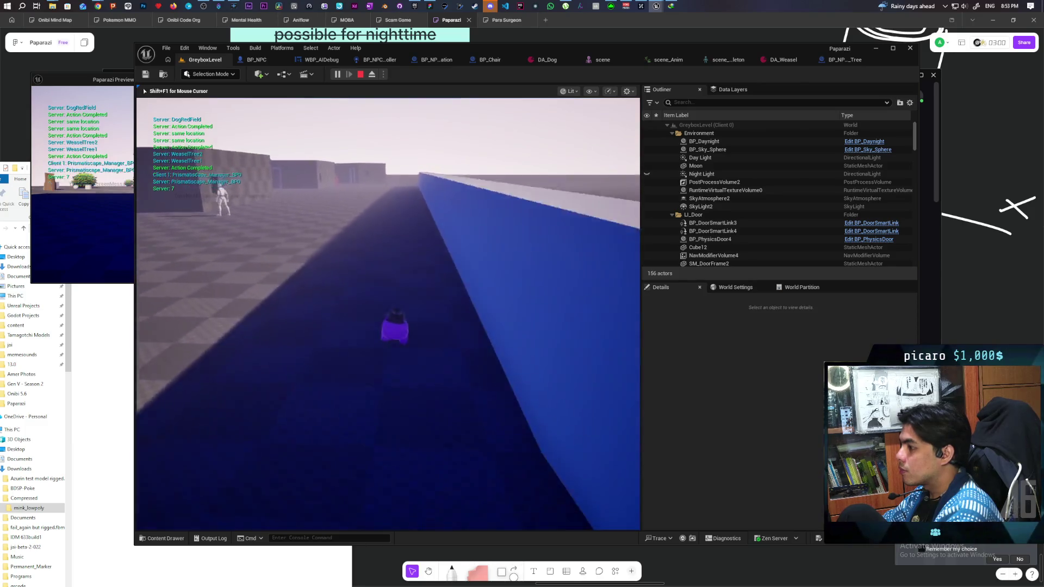
key(w)
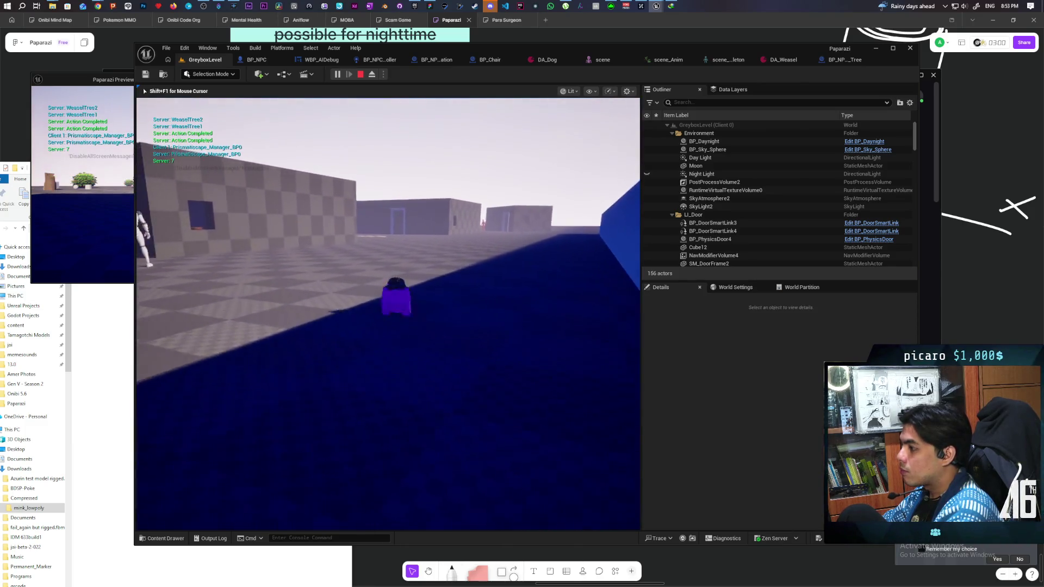
key(w)
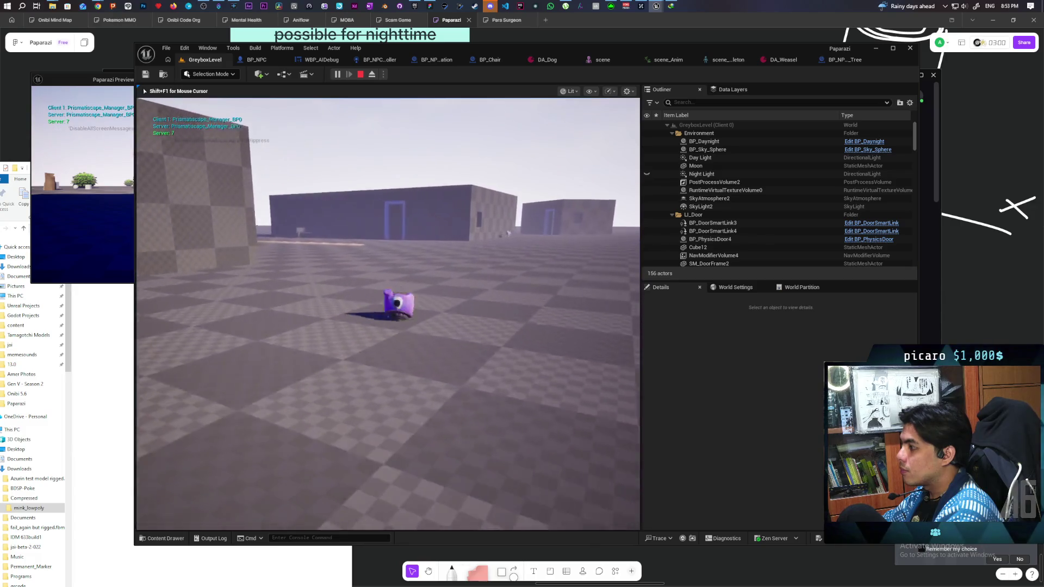
- Steer the weasel to the trees while reading the AI debug messages, then stop the playtest
key(w)
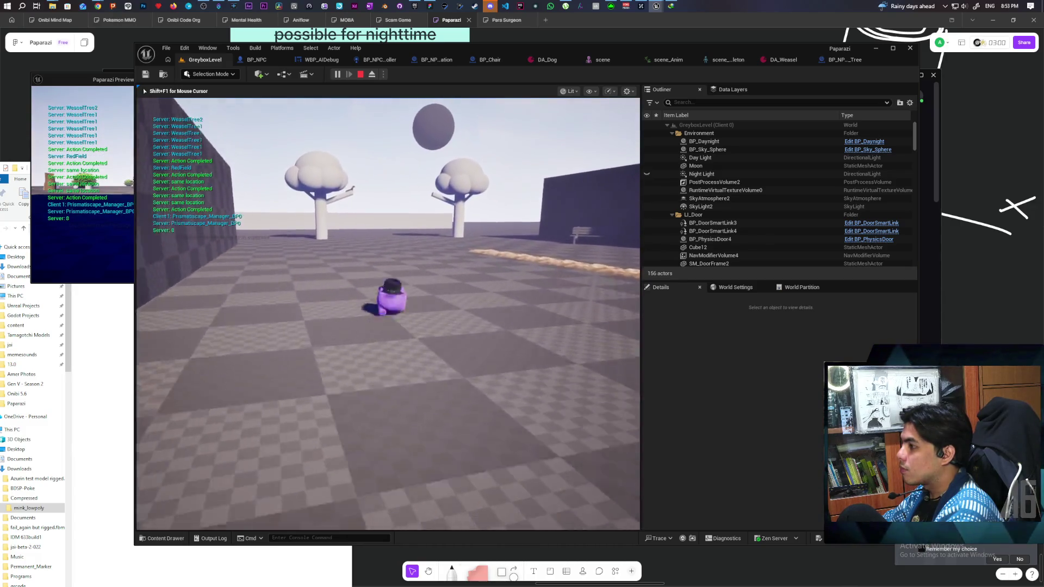
key(a)
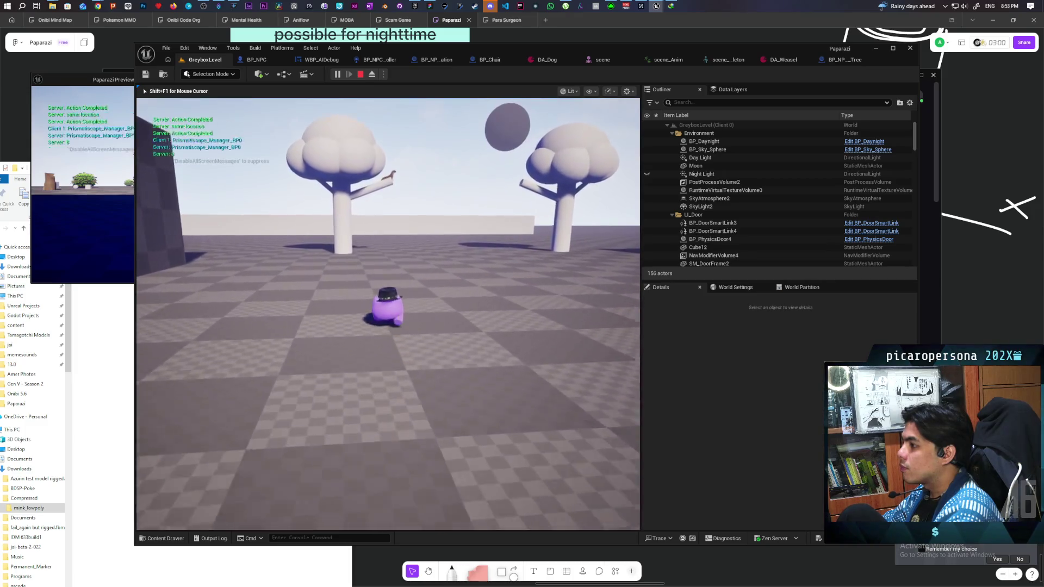
key(w)
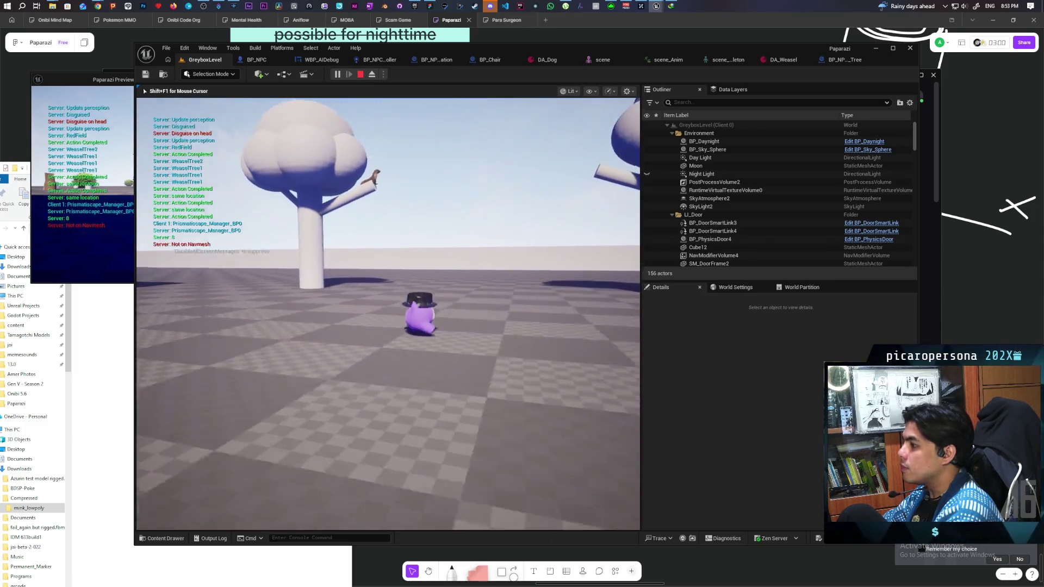
key(w)
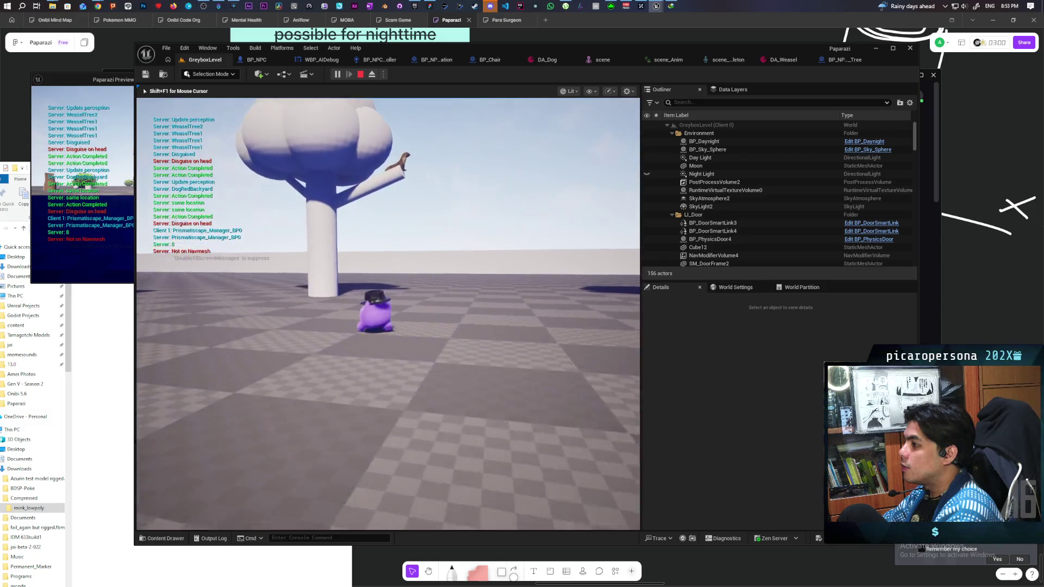
key(w)
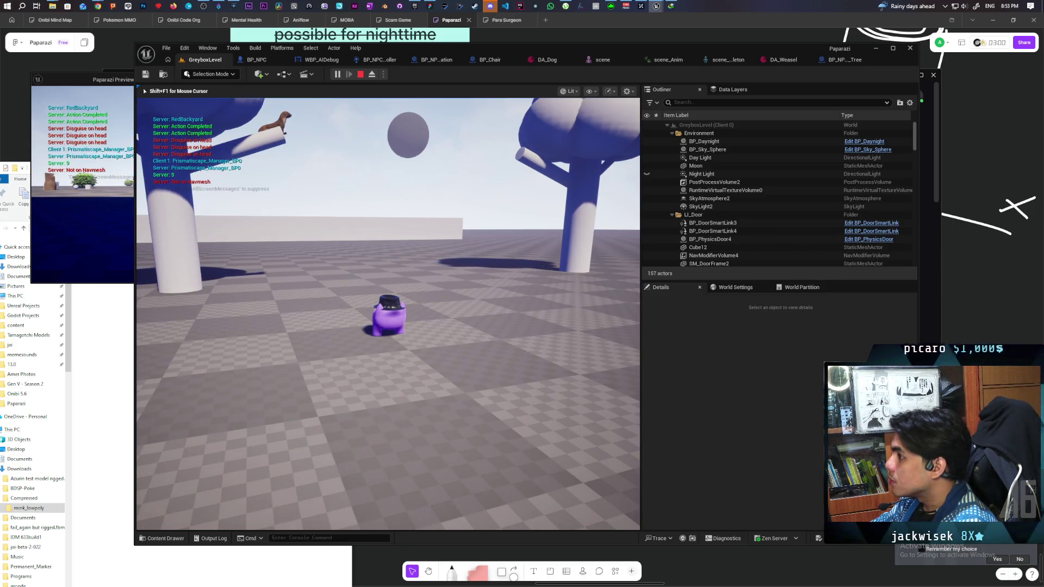
key(Escape)
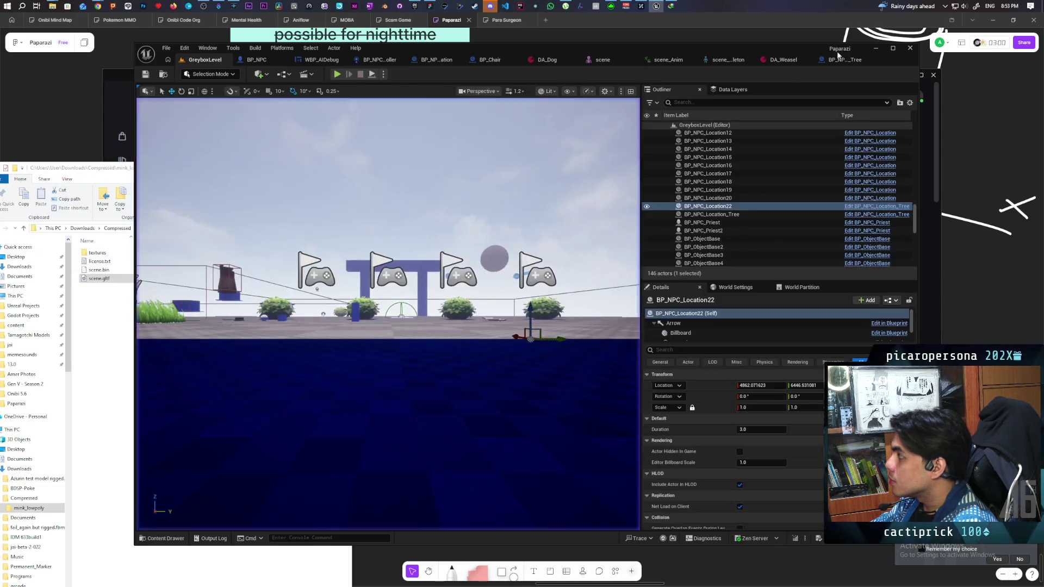
click(838, 60)
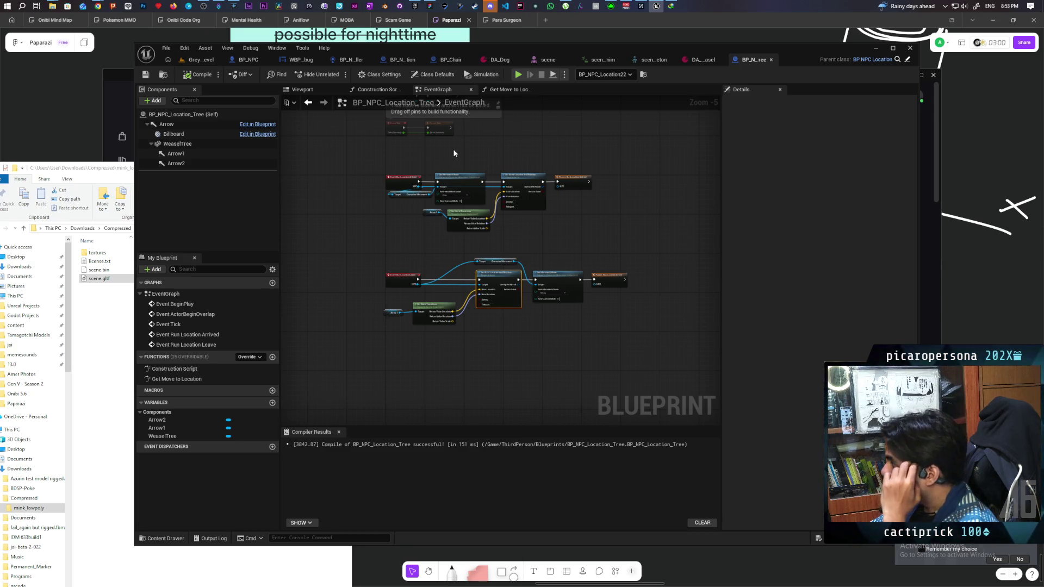
scroll(454, 153, up, 2)
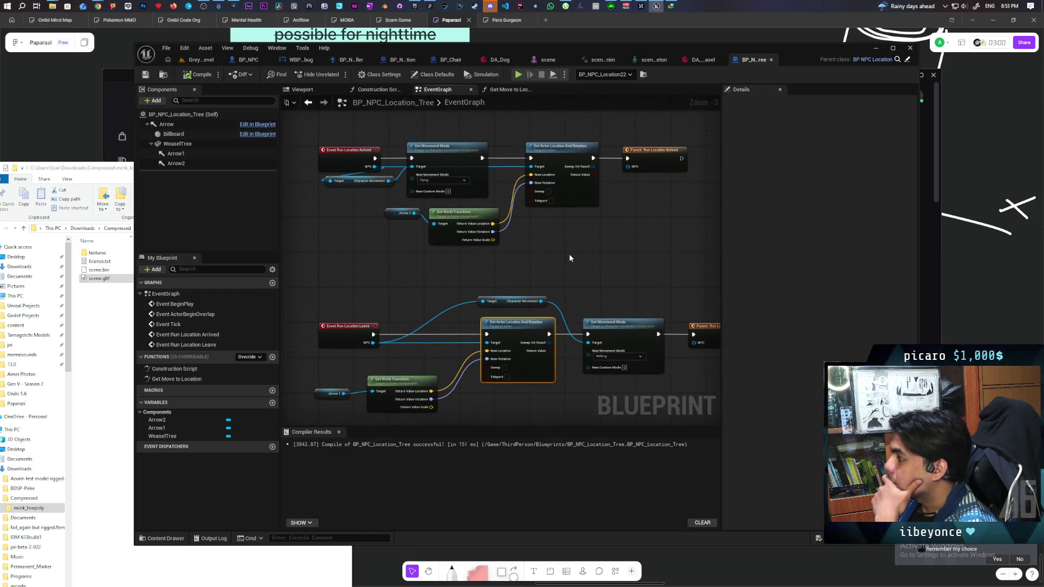
double_click(657, 168)
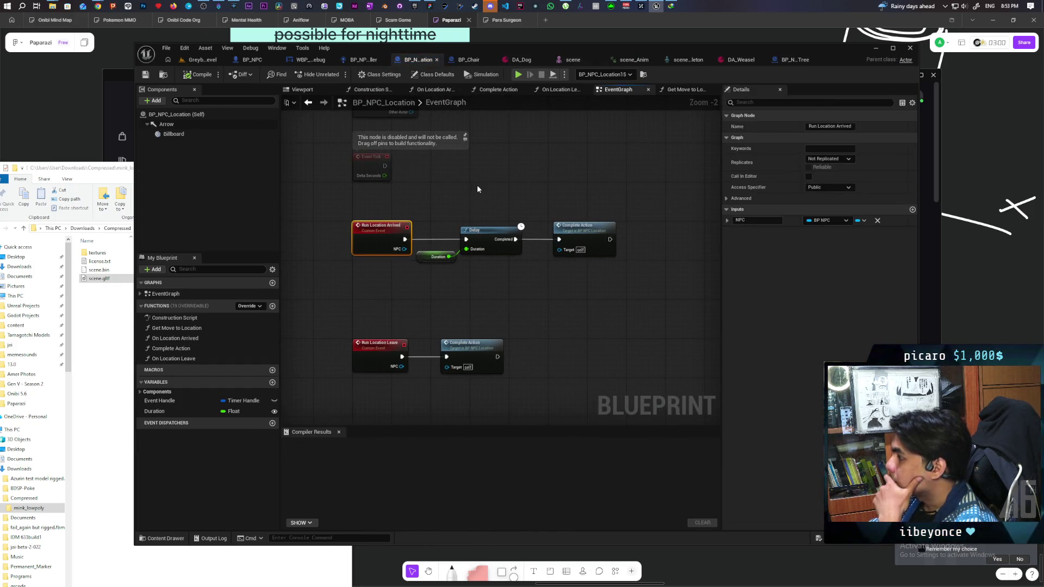
mouse_move(464, 217)
mouse_down()
mouse_move(477, 291)
mouse_move(536, 279)
mouse_up()
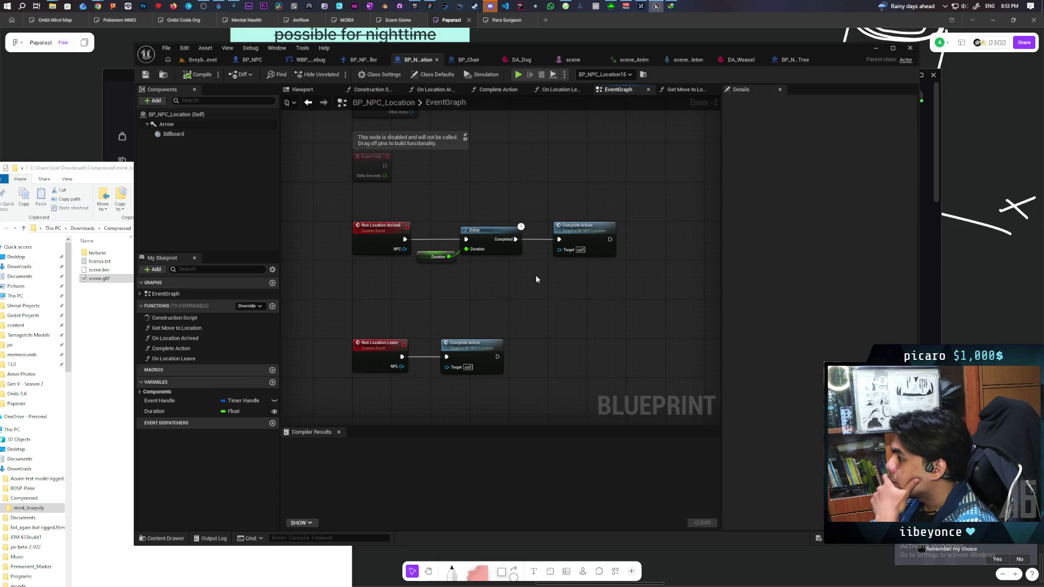
click(574, 237)
click(575, 285)
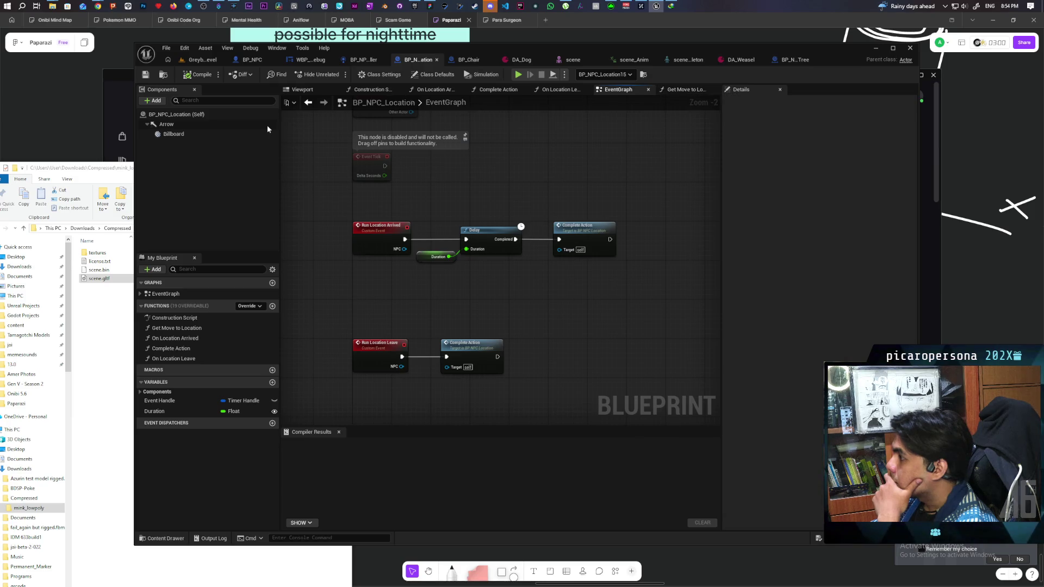
click(202, 60)
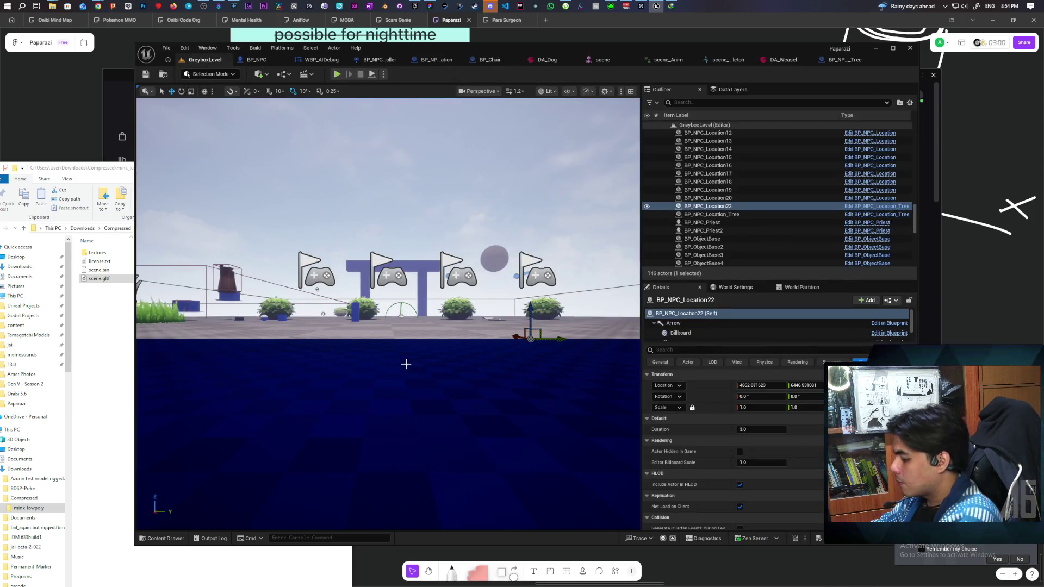
- Frame the tree location and filter its Details panel to the Tags setting
key(f)
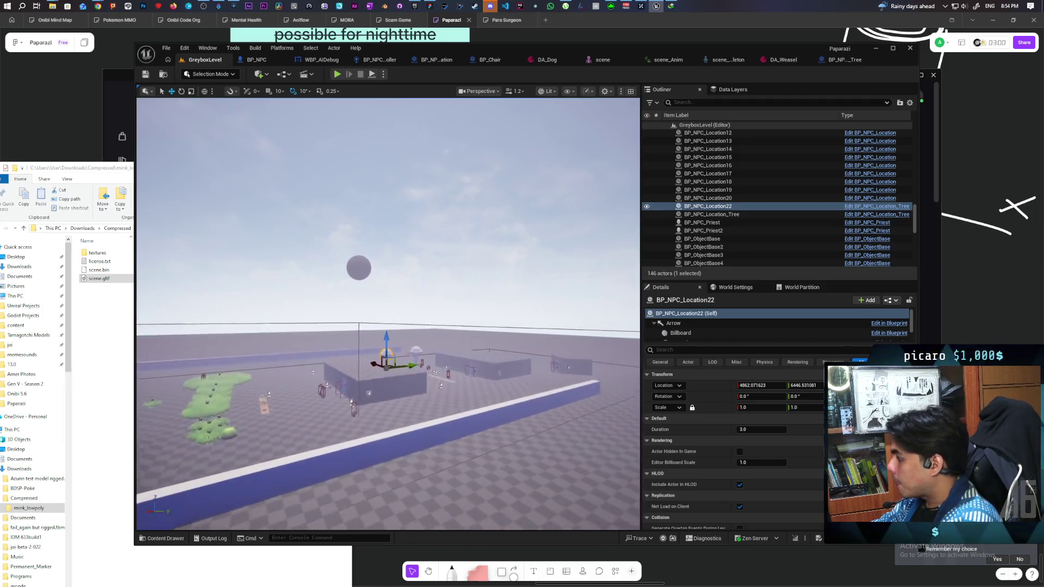
scroll(406, 363, up, 10)
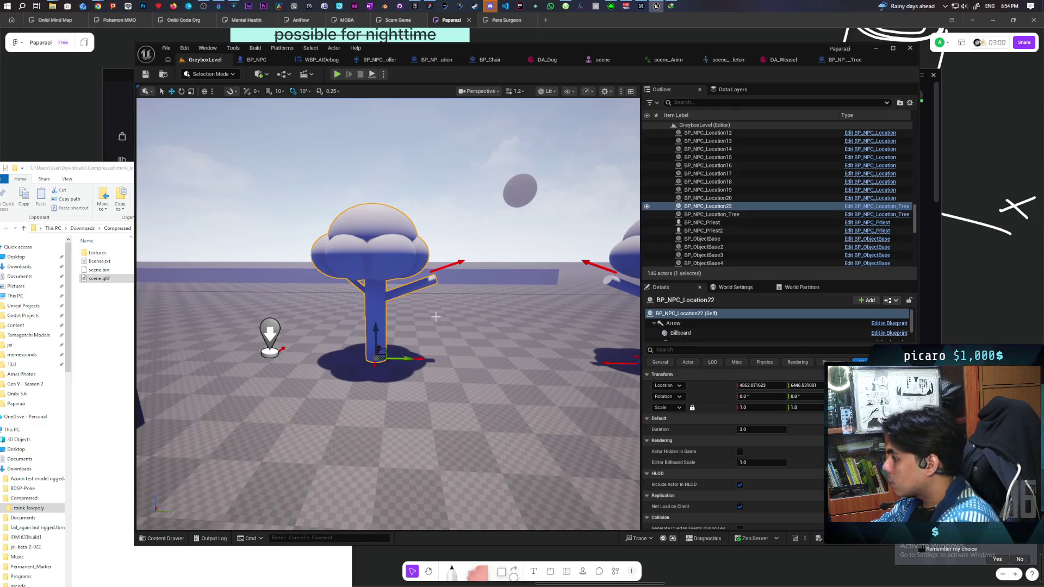
click(704, 349)
text(tag)
scroll(558, 286, down, 5)
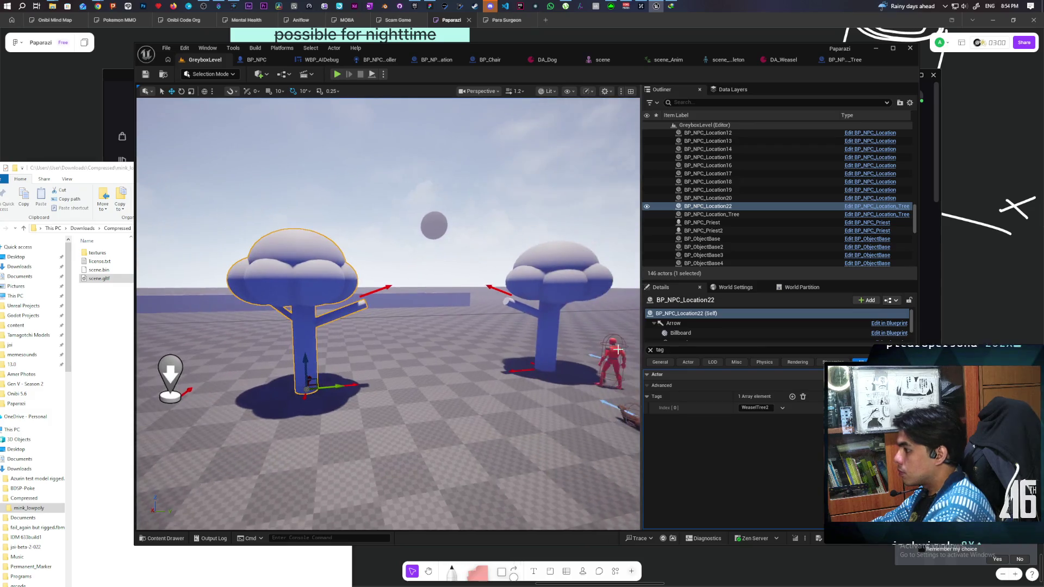
- Tag BP_NPC_Location_Tree as WeaselTree1, save the level and launch a playtest
click(559, 287)
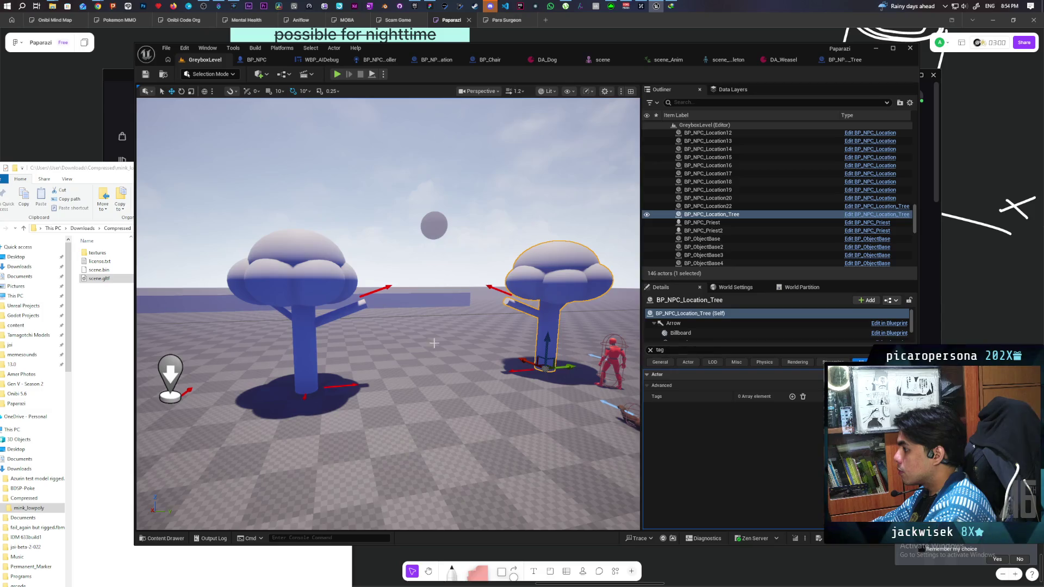
click(296, 288)
key(ctrl+z)
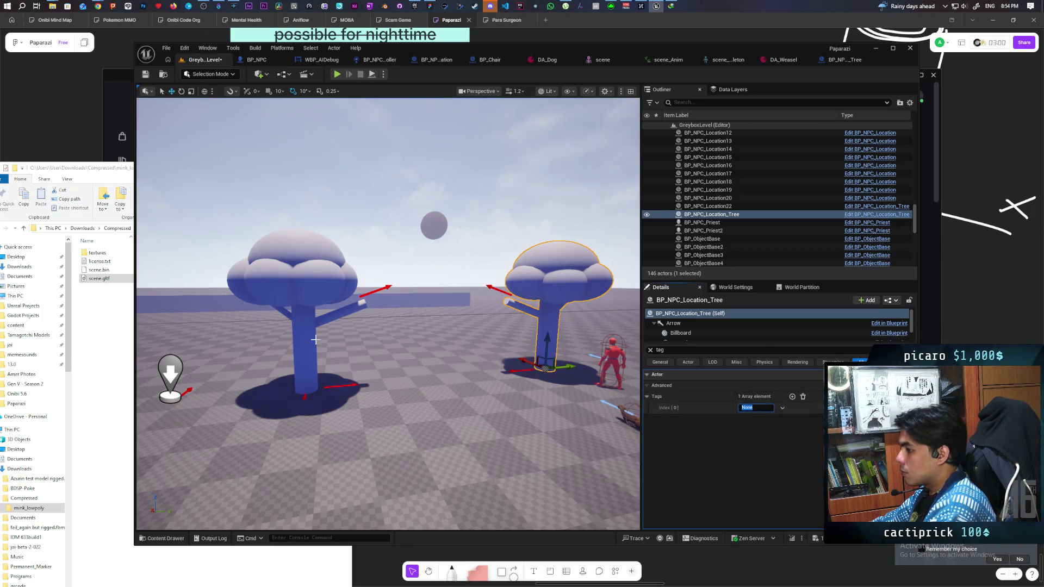
key(ctrl+y)
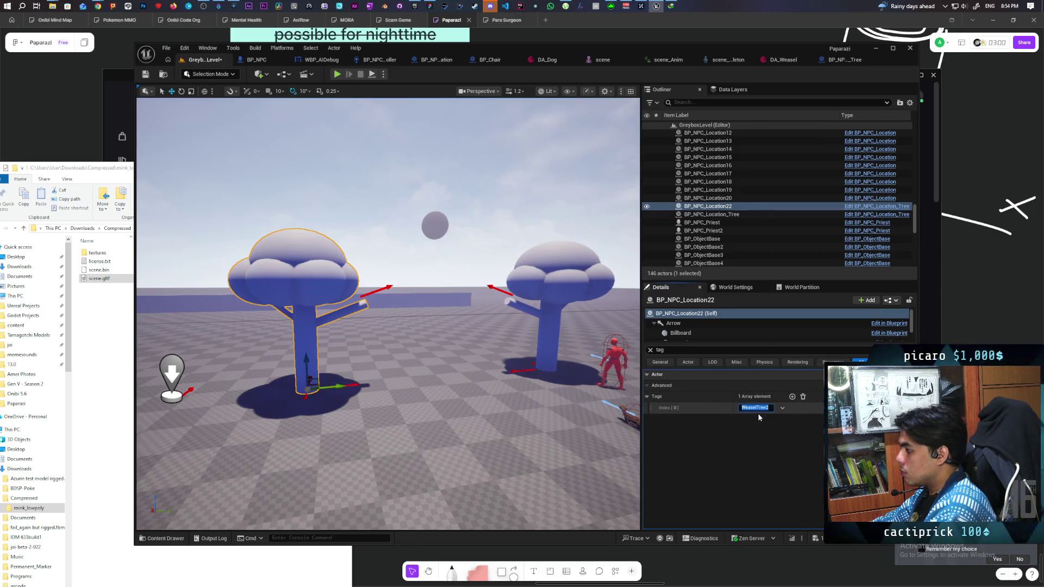
key(ctrl+z)
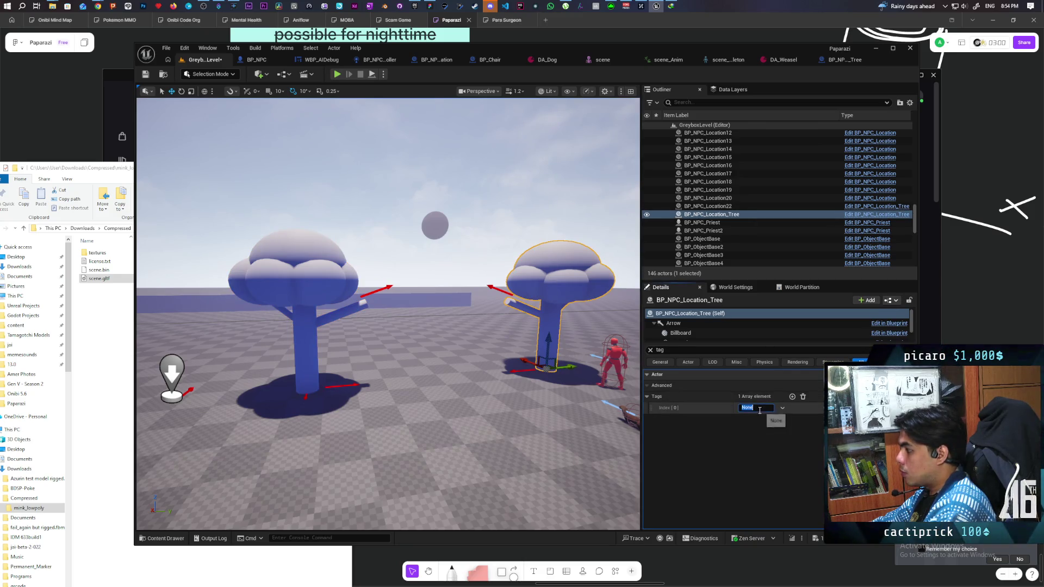
key(Return)
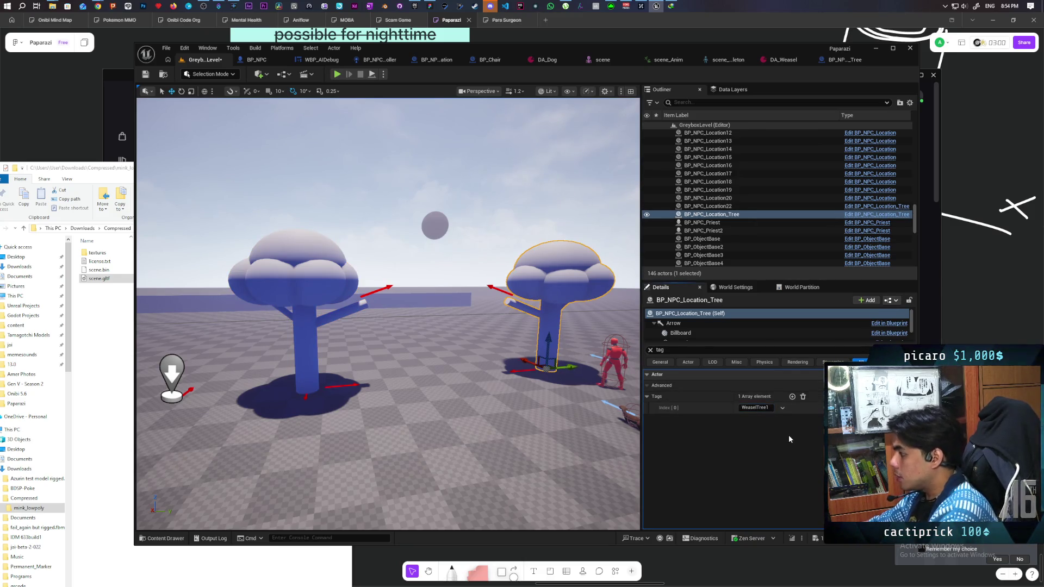
key(ctrl+s)
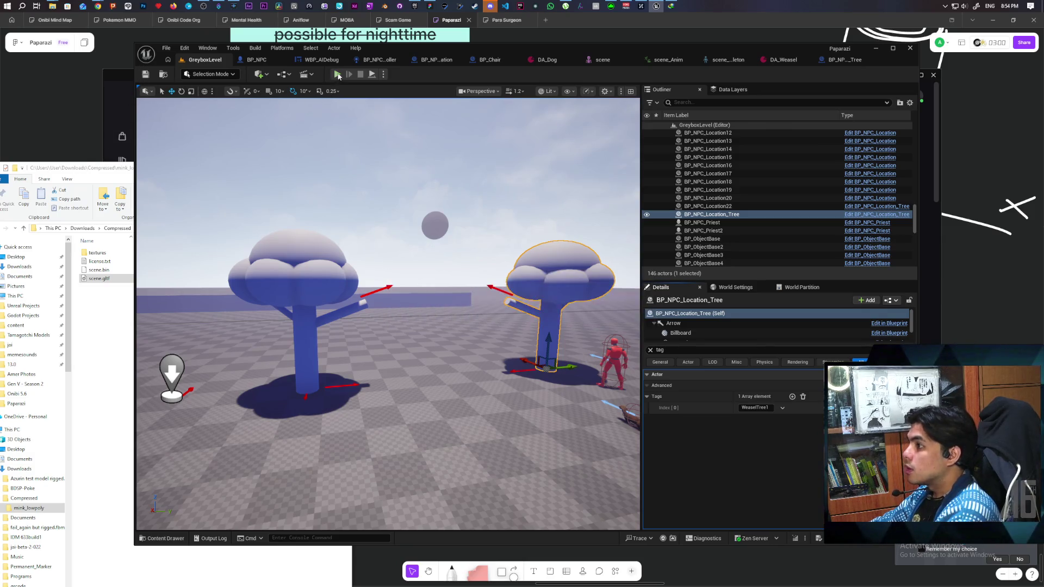
key(alt+p)
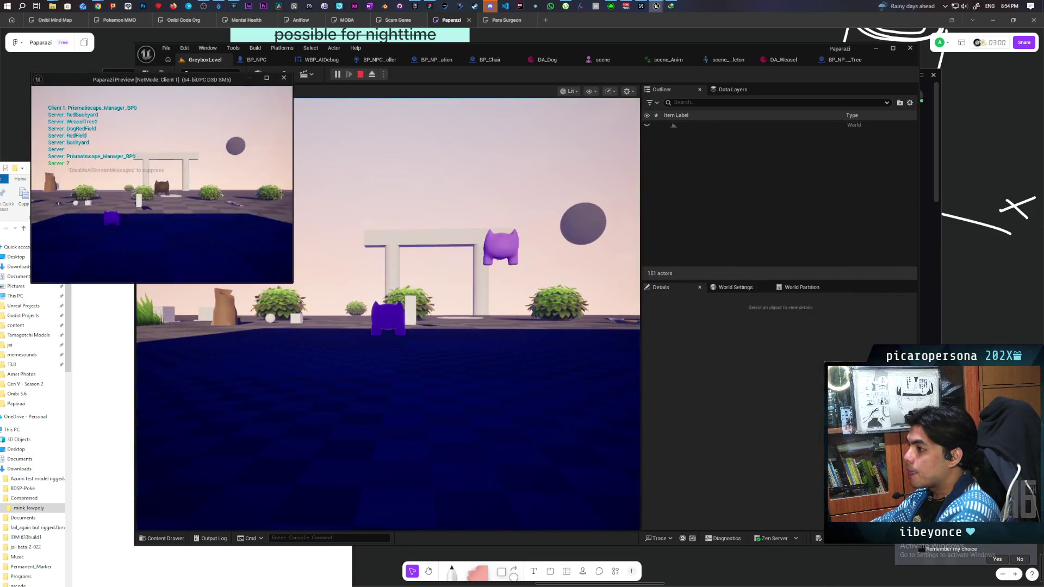
- Take control of the game and walk the dog along the walls onto the blue ramp
click(388, 314)
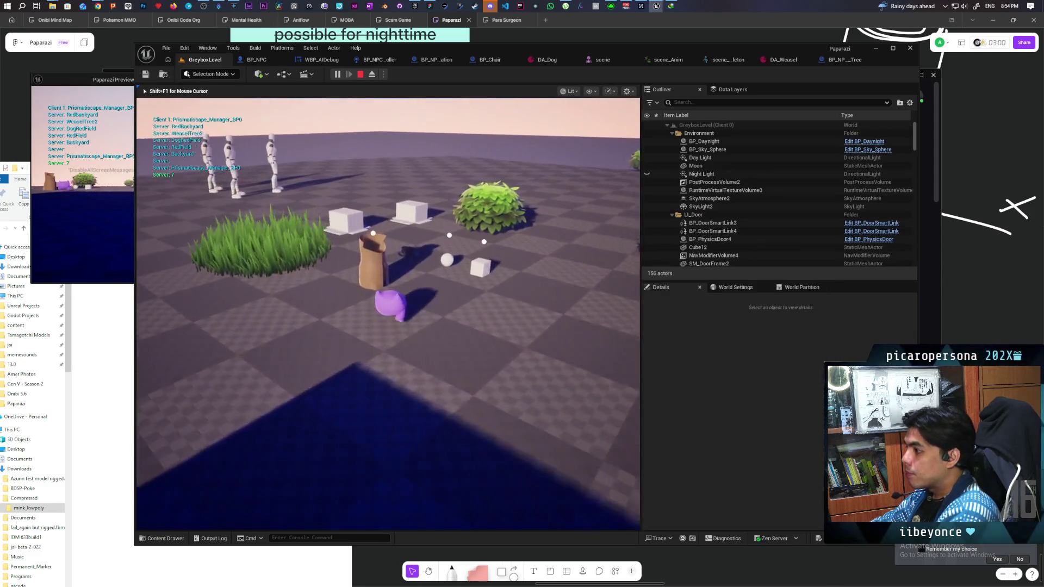
key(w)
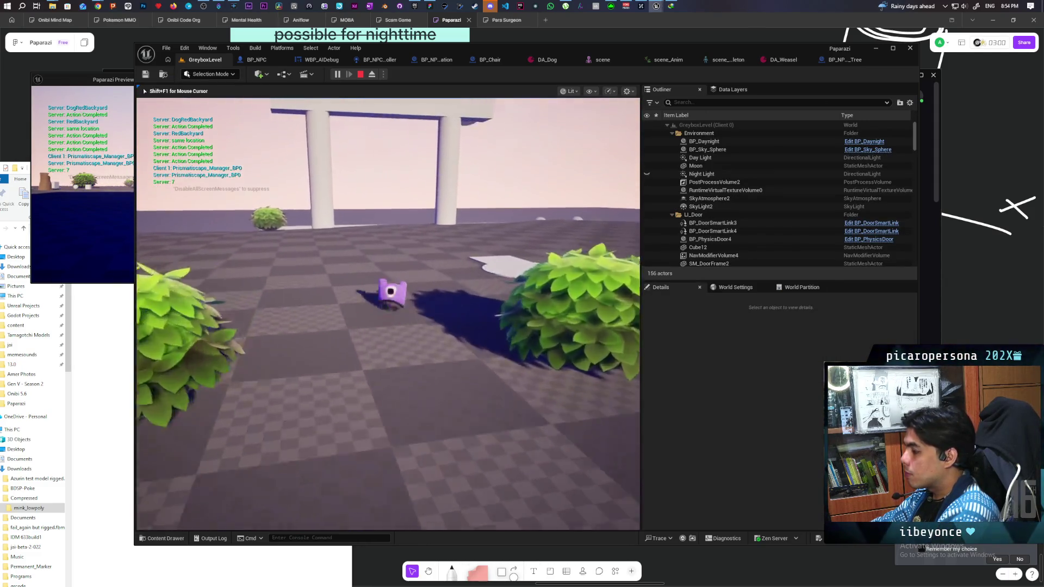
key(w)
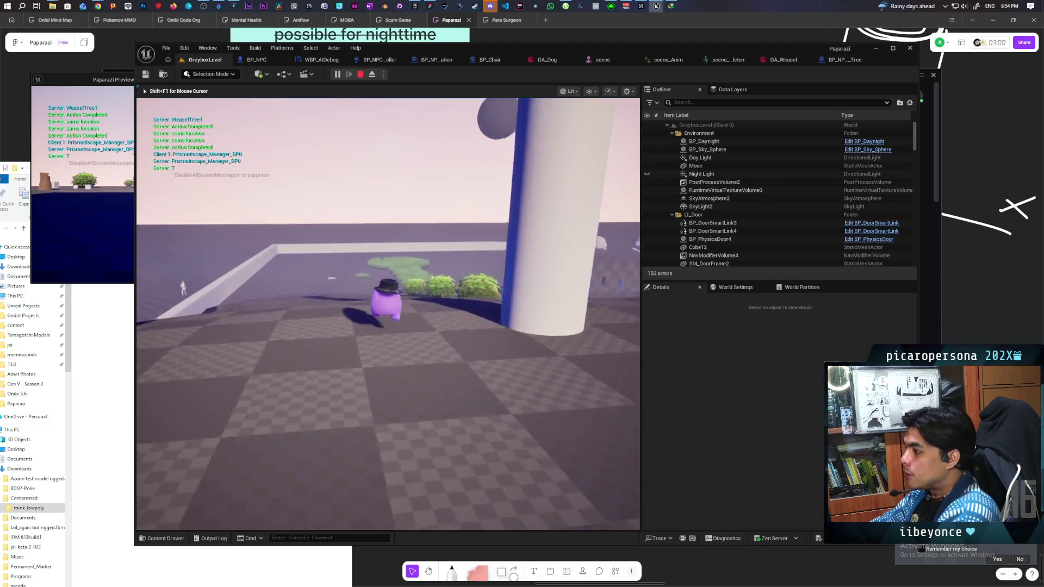
key(w)
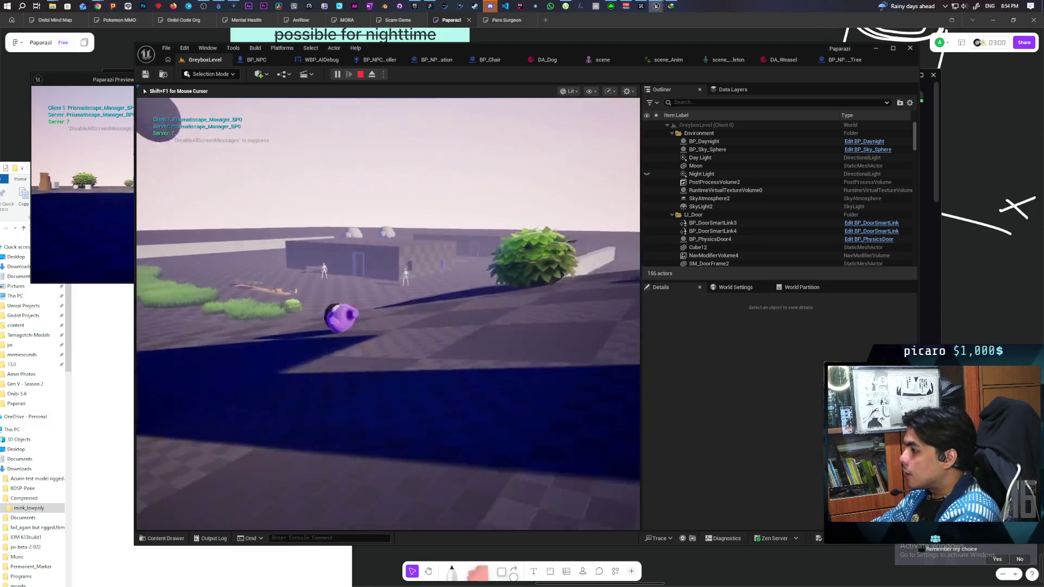
key(w)
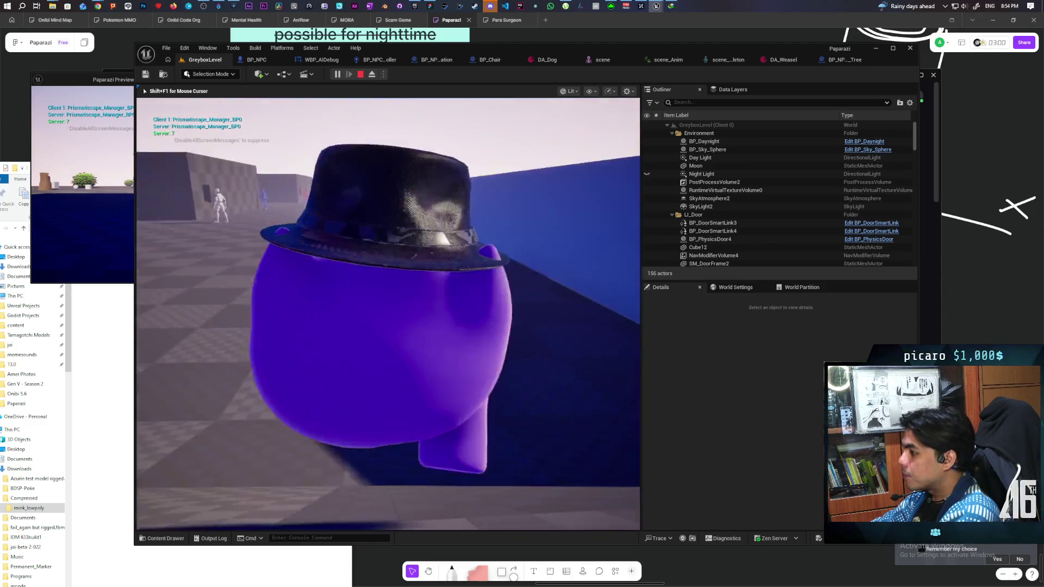
key(w)
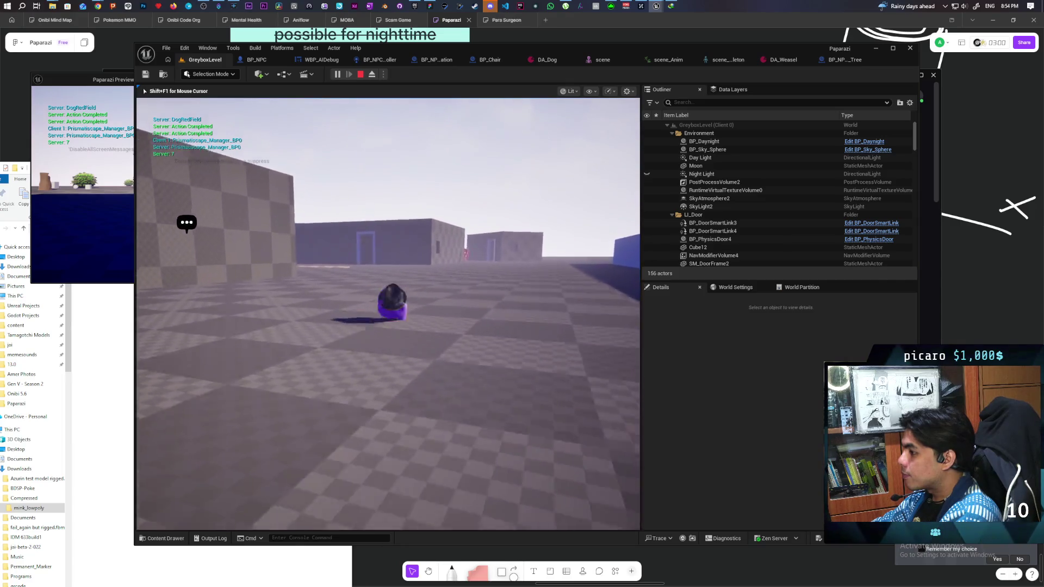
key(w)
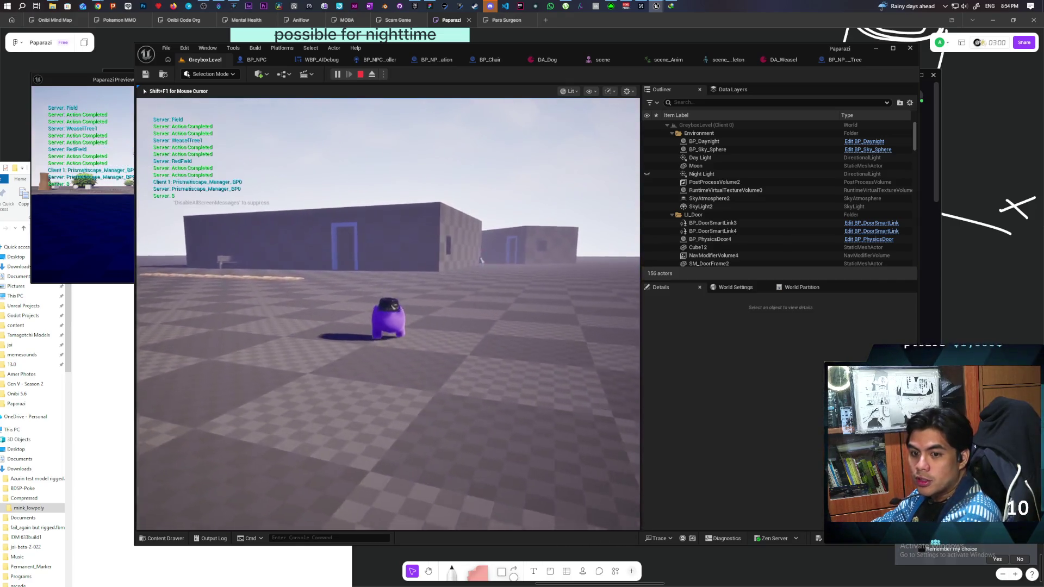
- Put on the disguise and watch weasels reach WeaselTree1 and WeaselTree2, then stop playing
key(e)
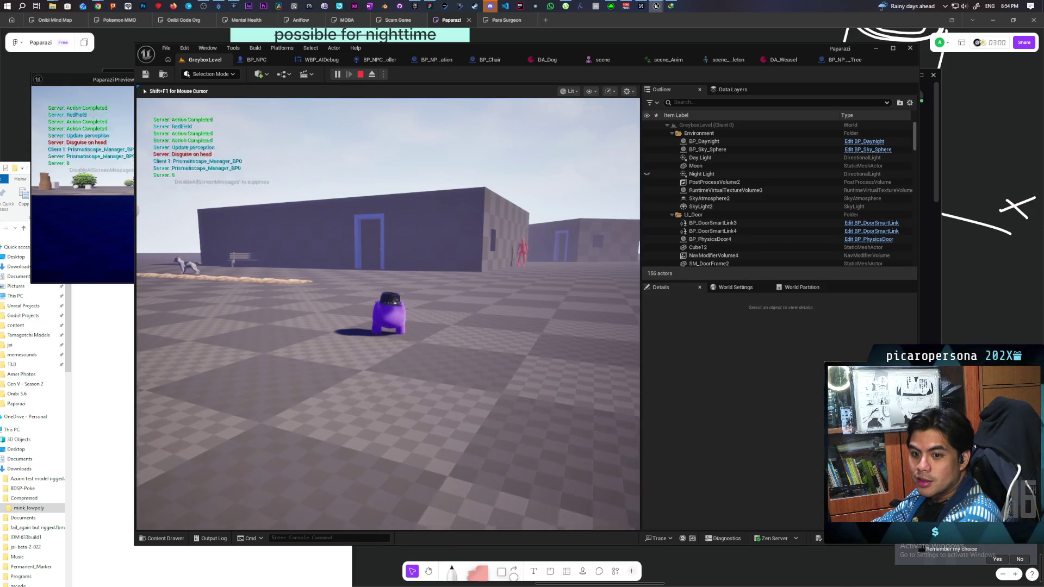
key(w)
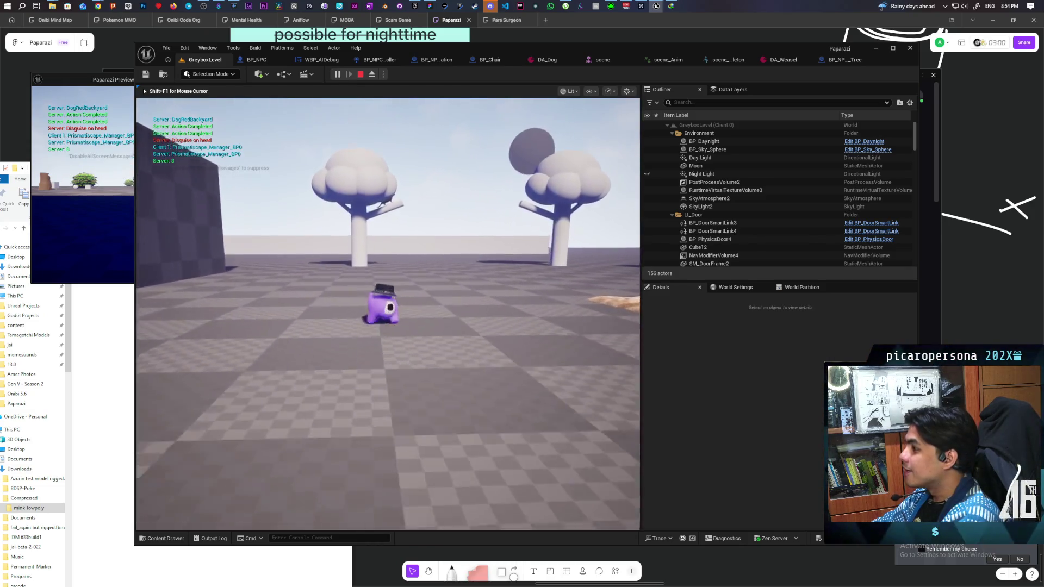
key(w)
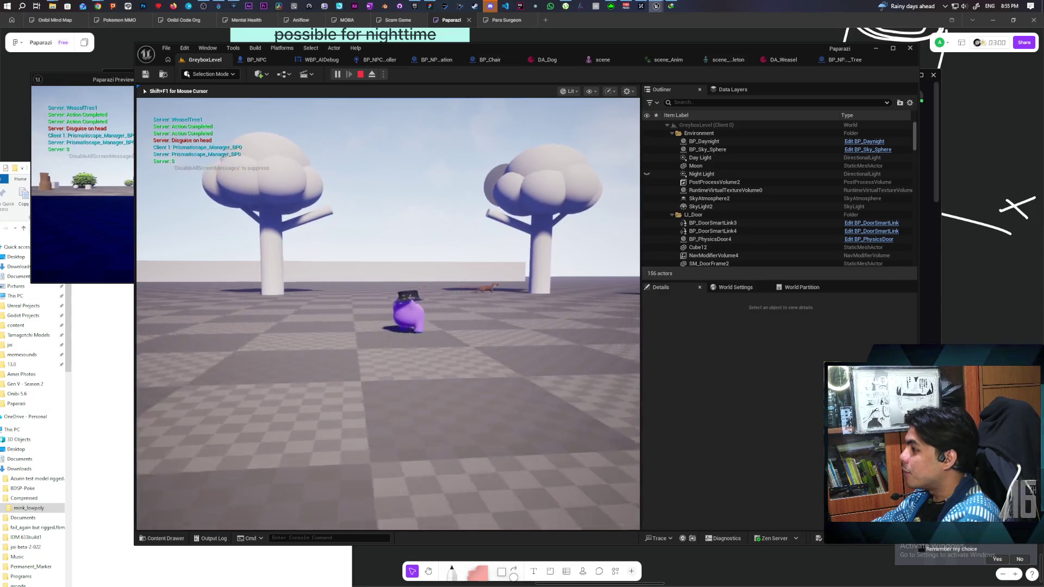
key(w)
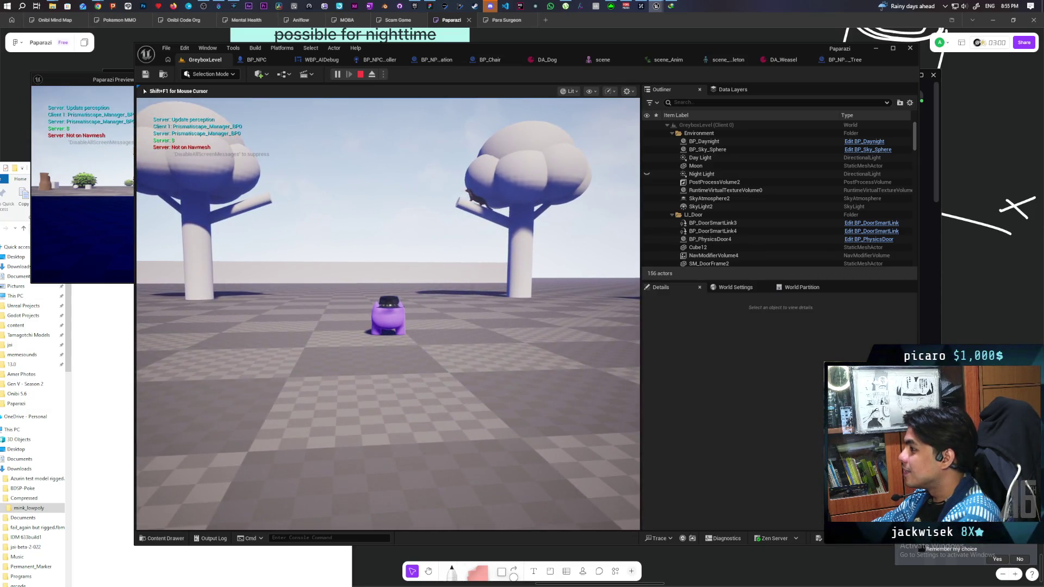
key(w)
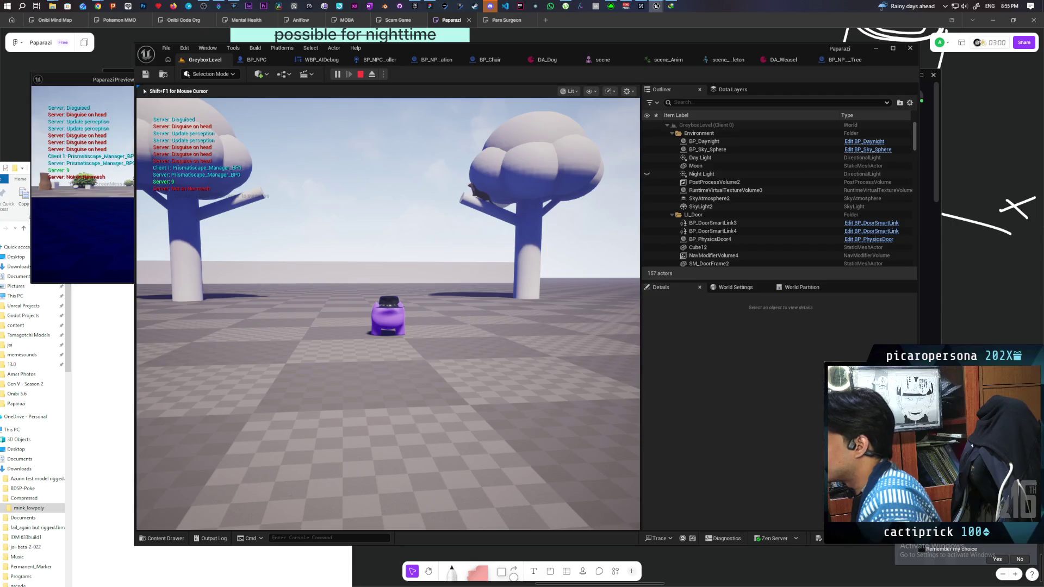
key(Escape)
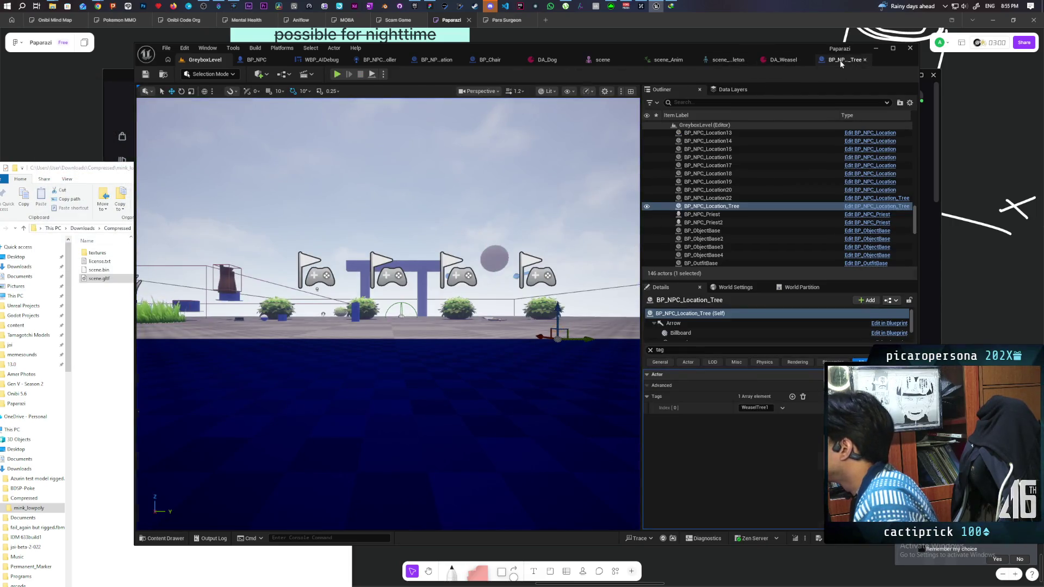
- In BP_NPC_Location_Tree's graph, shift the arrival movement nodes right to make room
click(840, 61)
drag(460, 237, 416, 244)
click(366, 138)
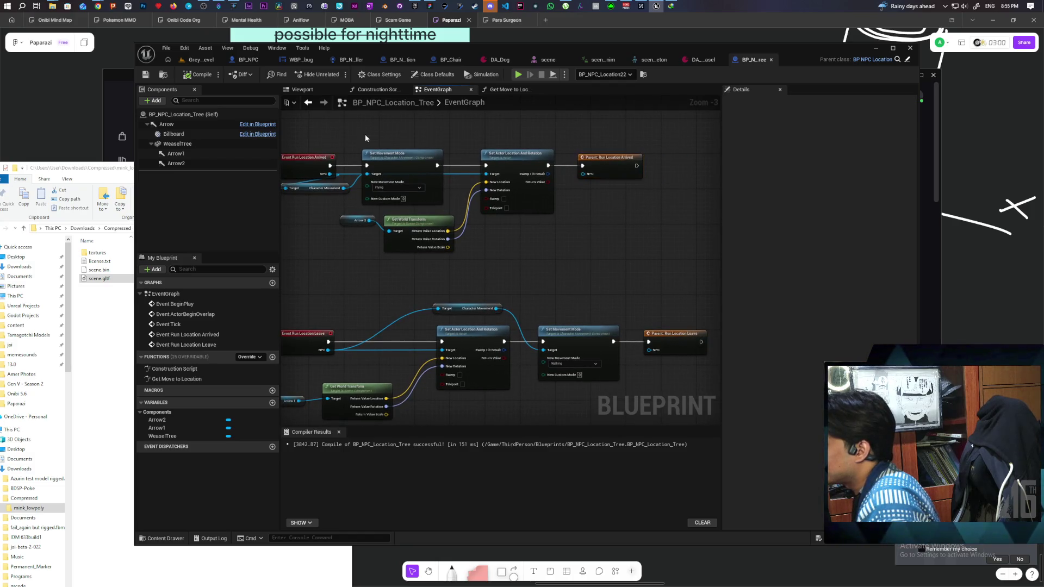
mouse_move(378, 132)
mouse_down()
mouse_move(508, 246)
mouse_move(537, 239)
mouse_move(542, 219)
mouse_up()
drag(420, 171, 491, 172)
click(356, 220)
scroll(411, 210, up, 3)
- Add Stop Movement Immediately from Character Movement after Event Run Location Arrived, then playtest again
drag(430, 193, 437, 207)
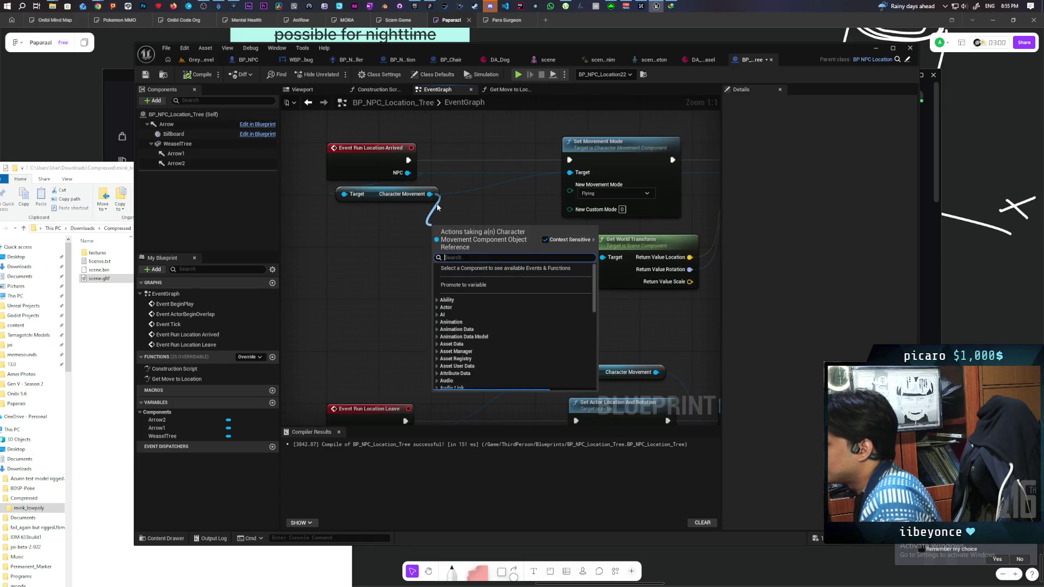
text(stop mo)
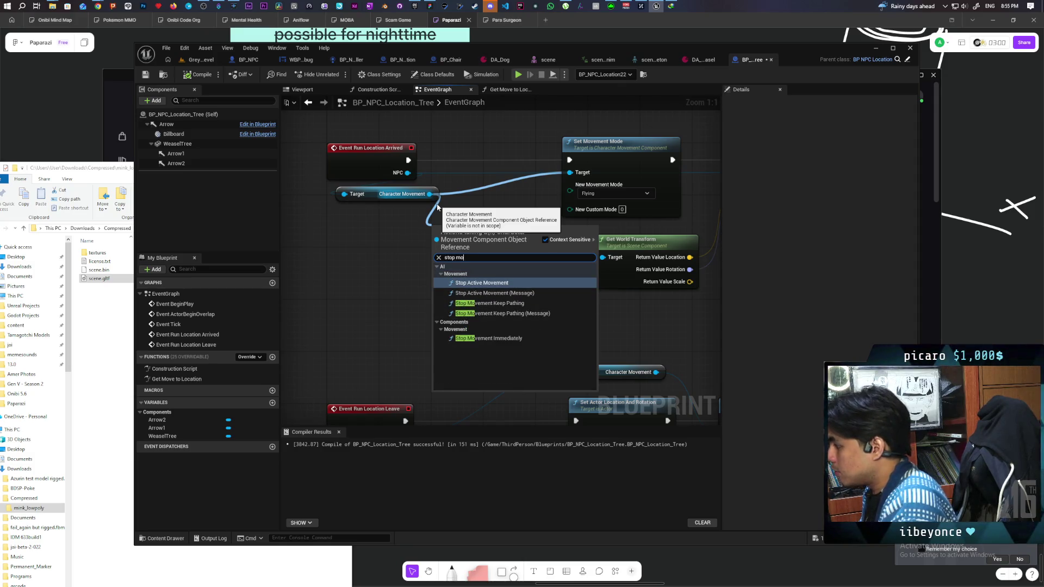
click(488, 338)
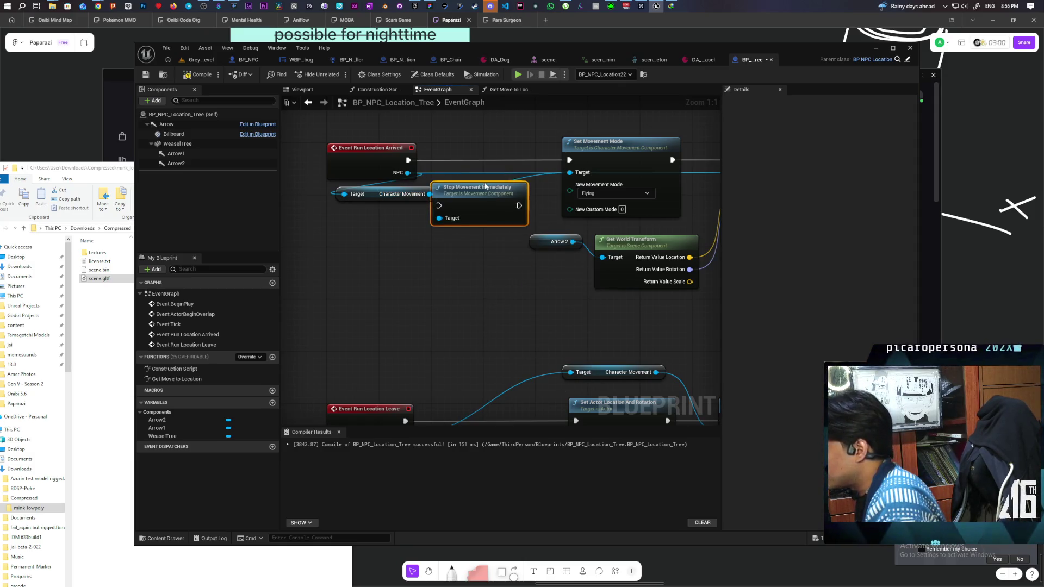
drag(486, 187, 486, 154)
drag(408, 160, 441, 162)
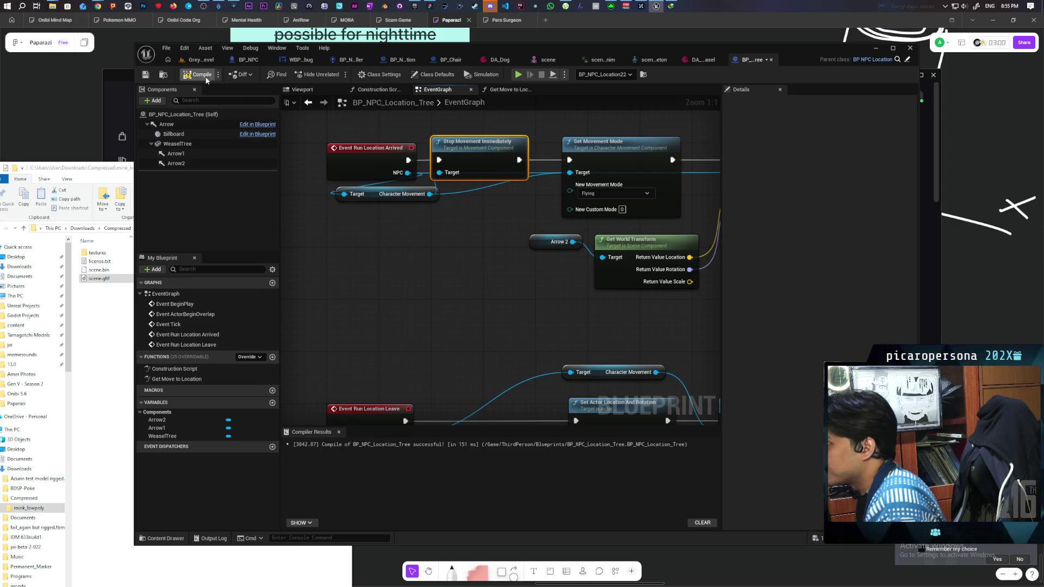
click(203, 58)
click(336, 75)
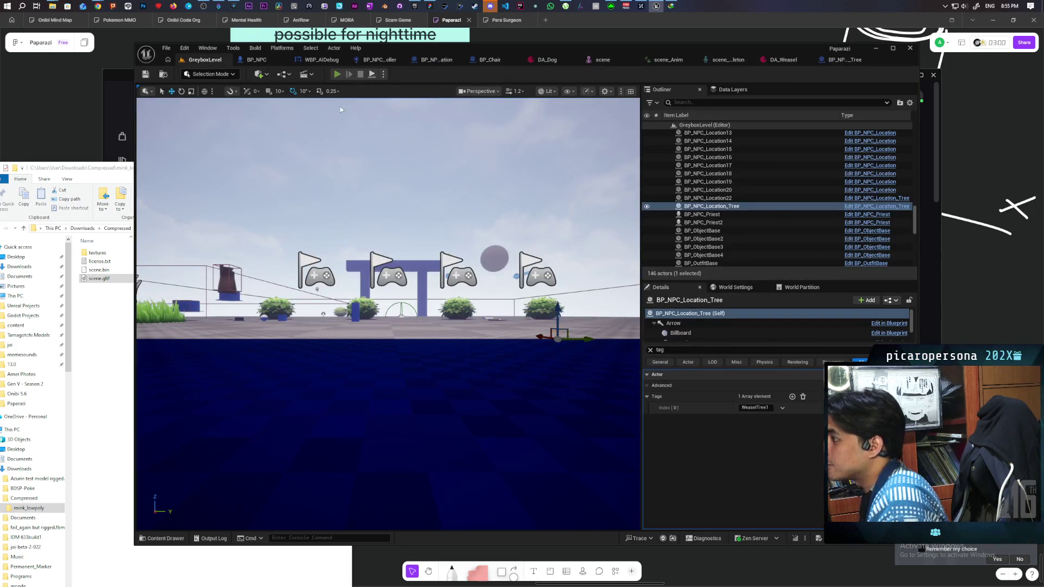
- Walk the character past the pillar and along the wall toward the trees
click(429, 167)
key(w)
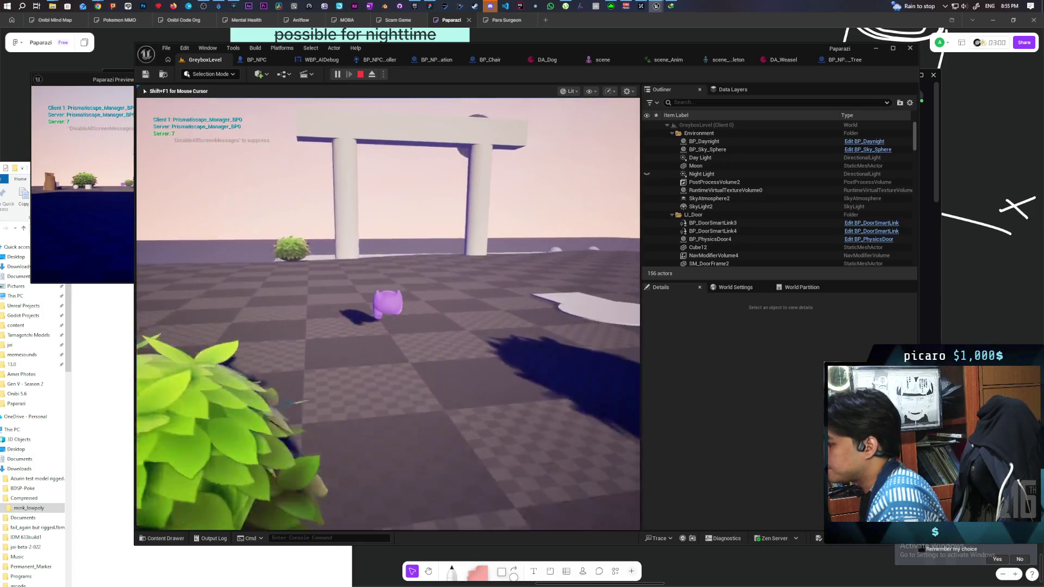
key(w)
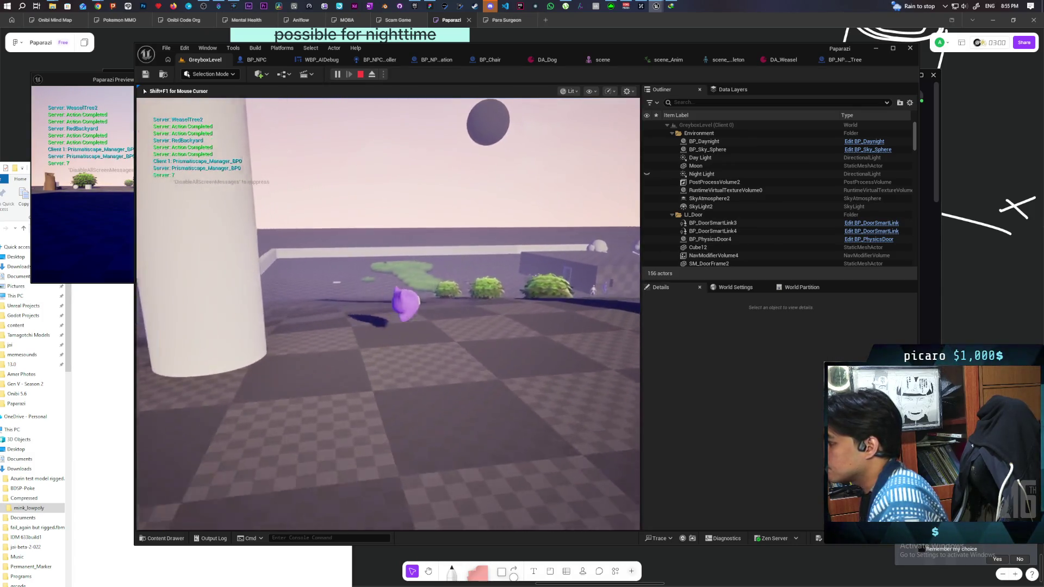
key(w)
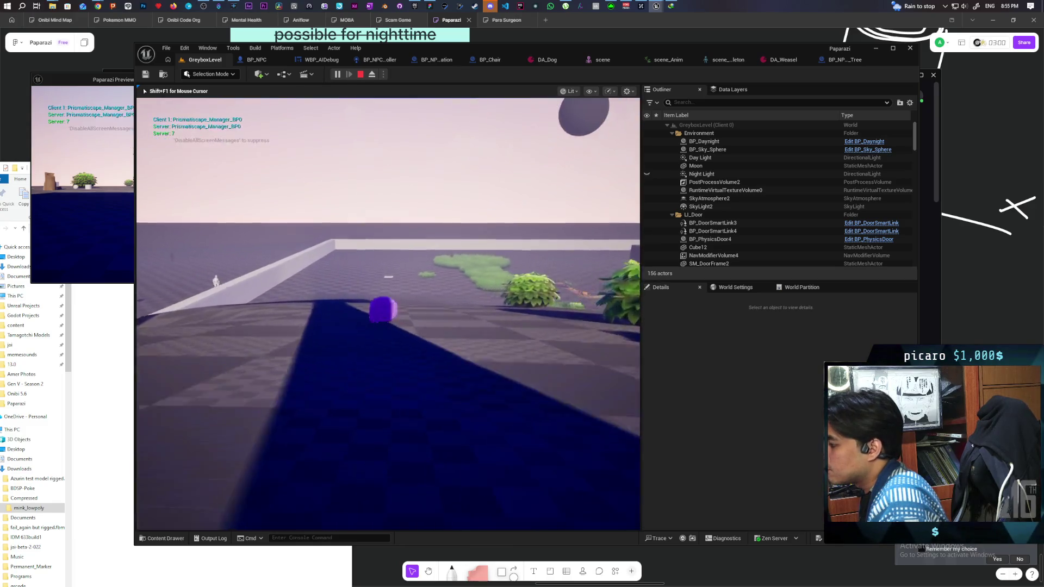
key(w)
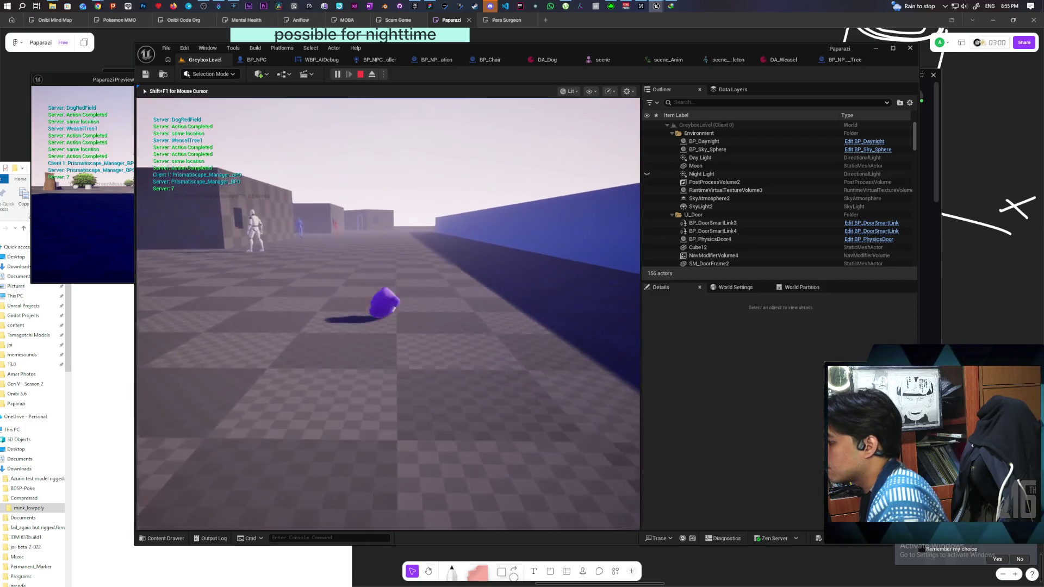
key(w)
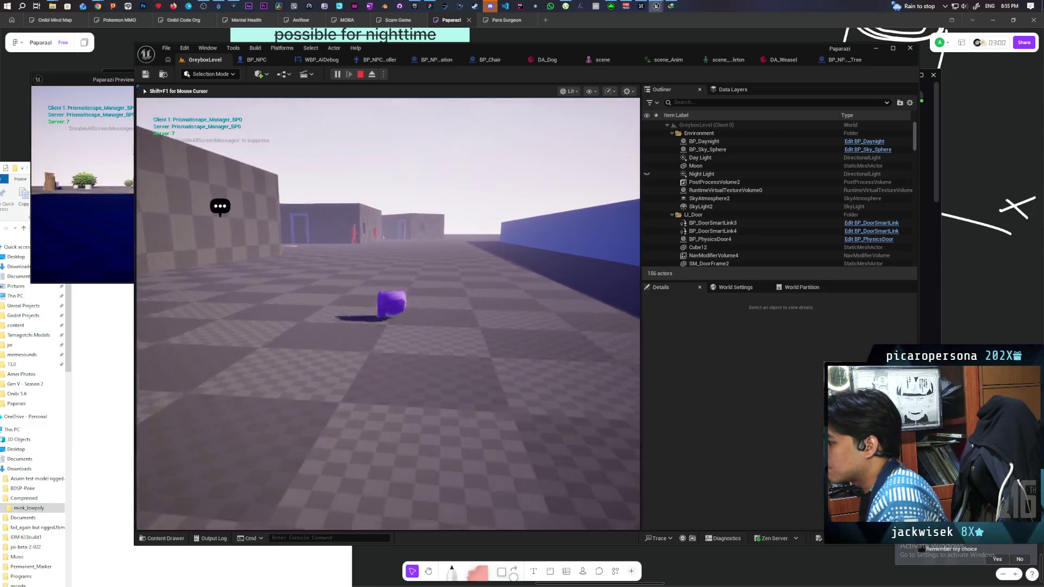
key(w)
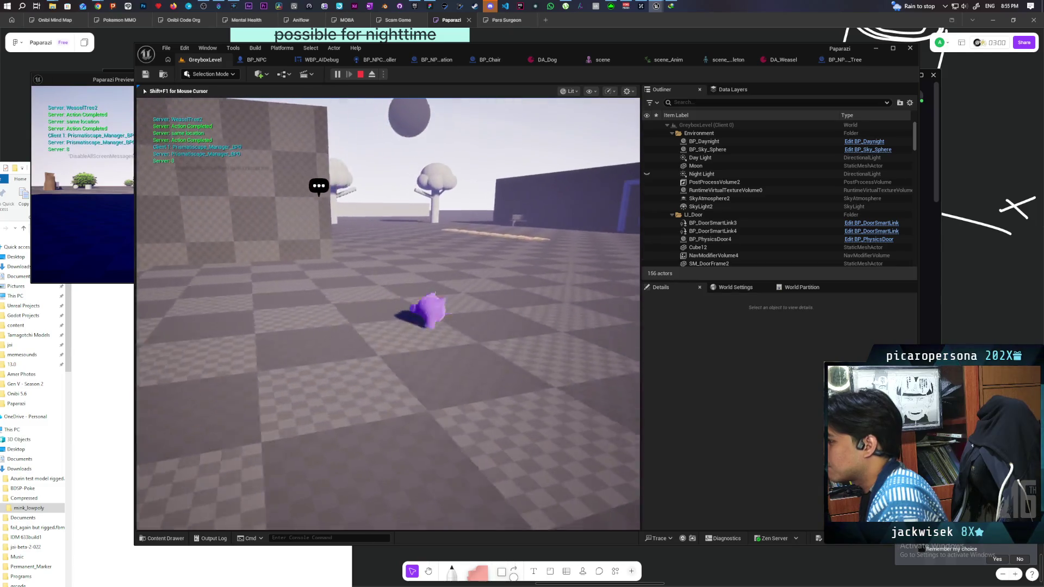
- Circle between the trees following the weasel NPC, then stop the playtest
key(w)
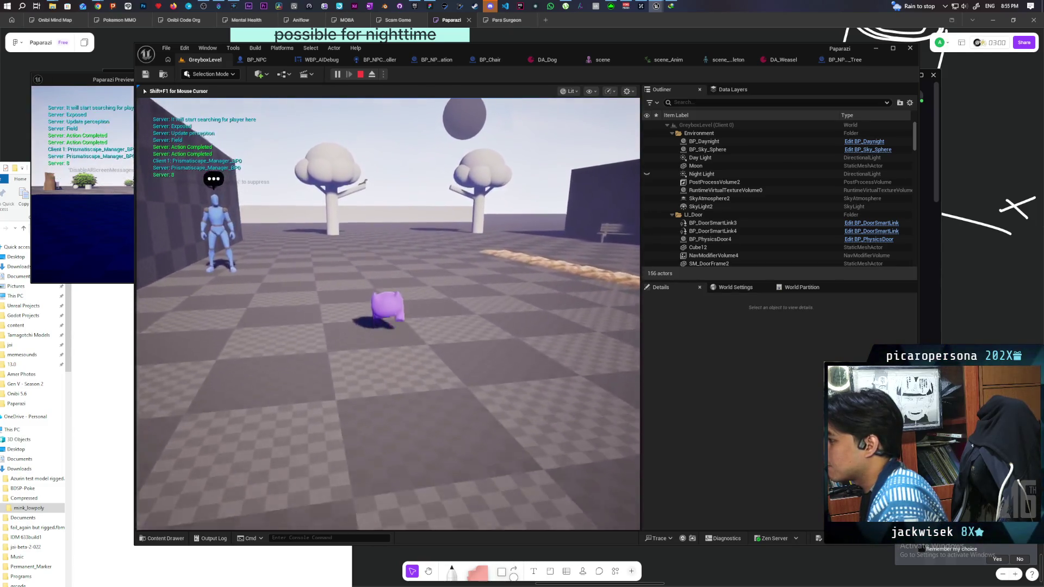
key(w)
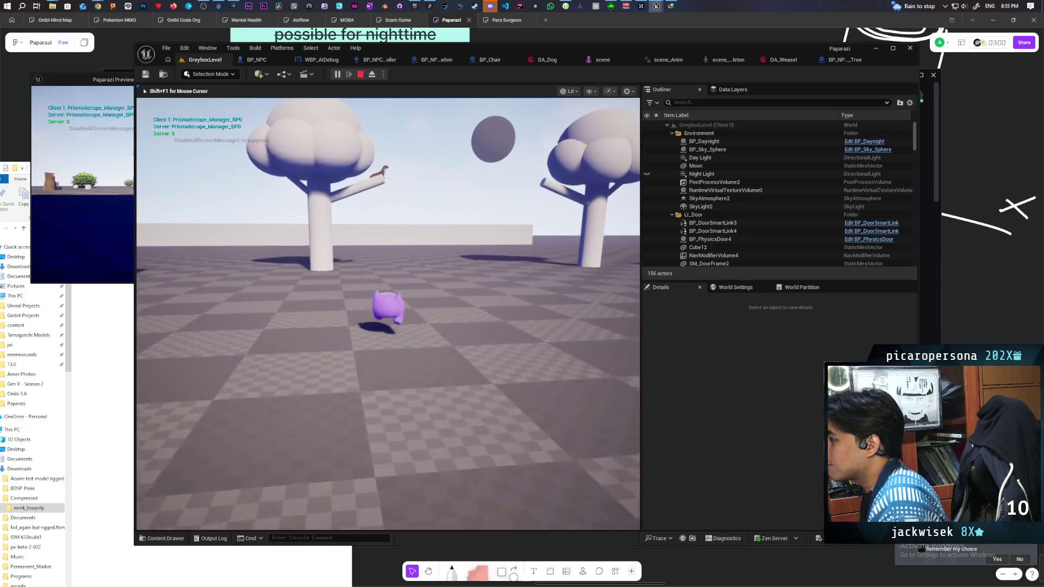
key(w)
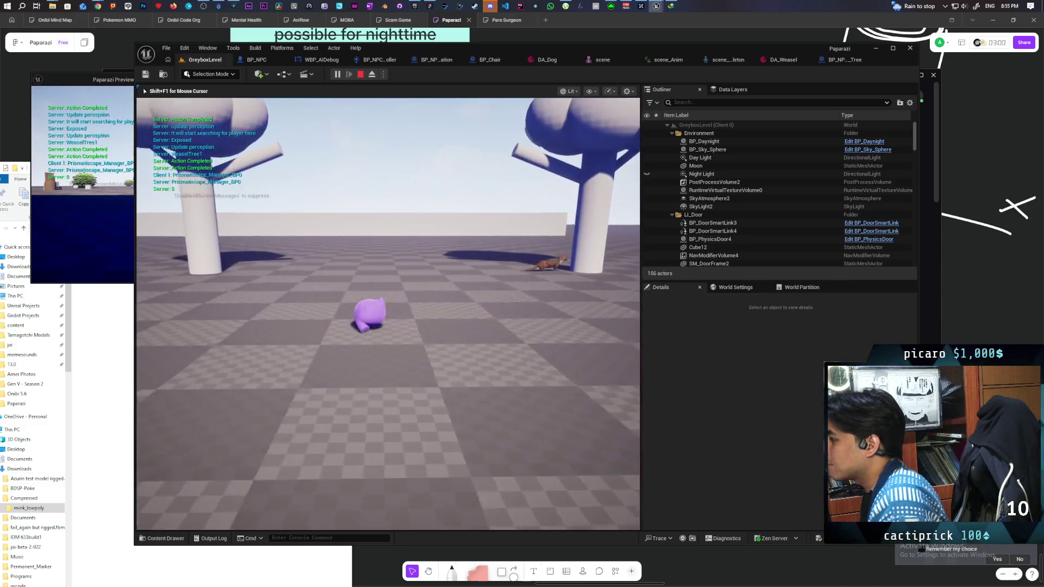
key(w)
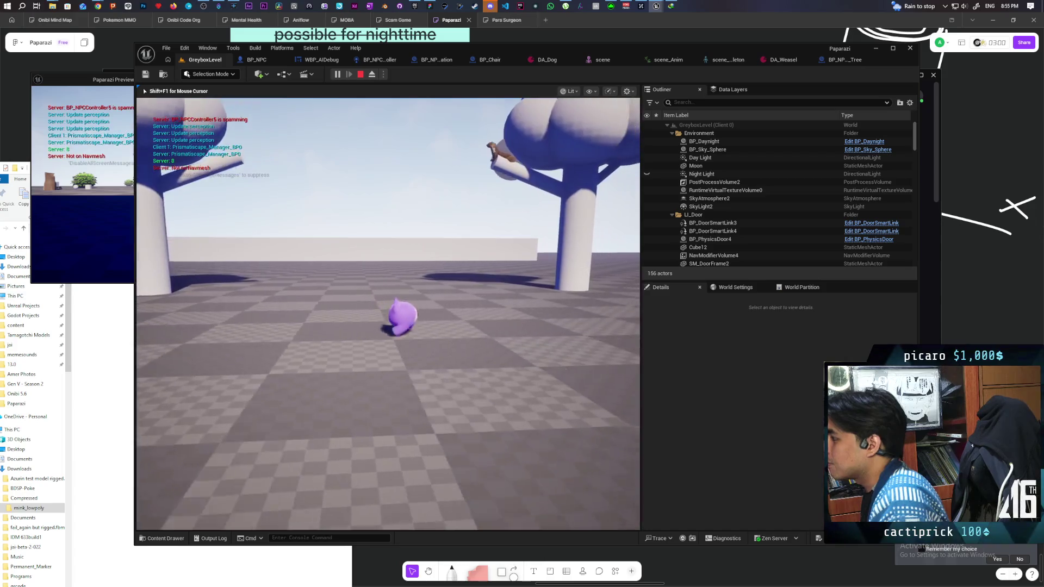
key(w)
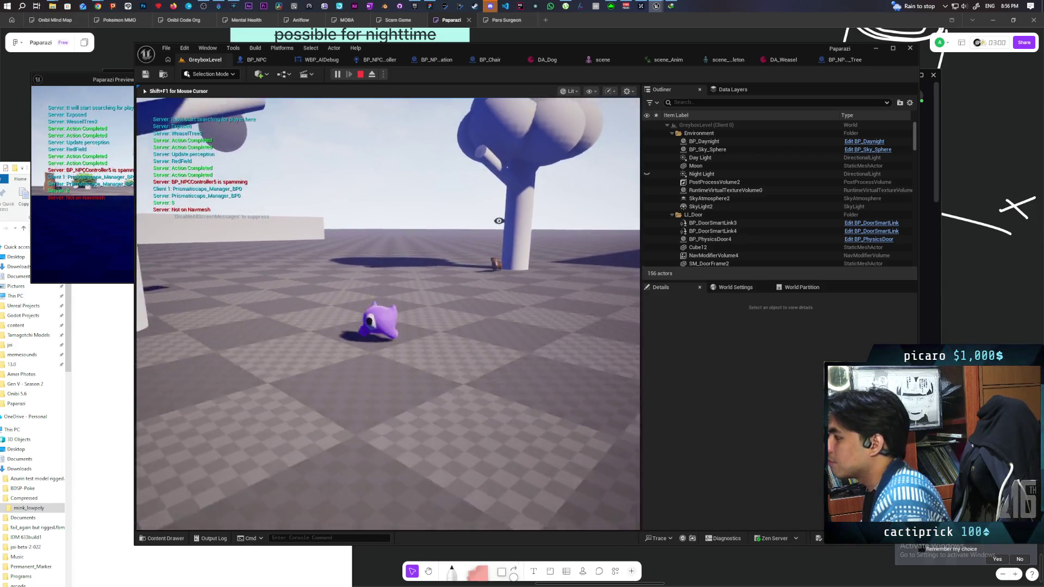
key(Escape)
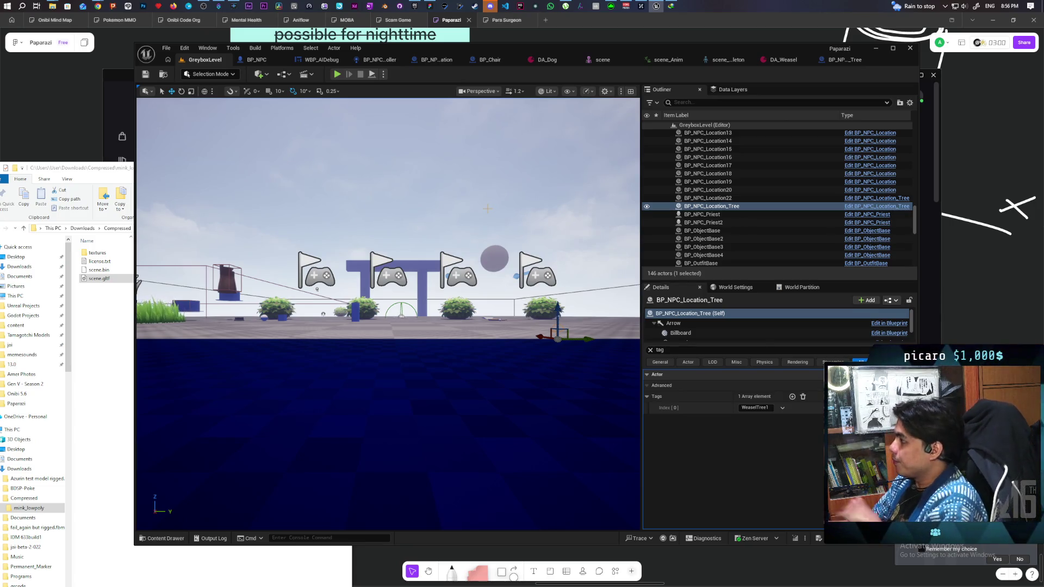
- Frame the NPCs, select BP_NPC7 and open BP_NPCController from ThirdPerson/Blueprints
click(173, 539)
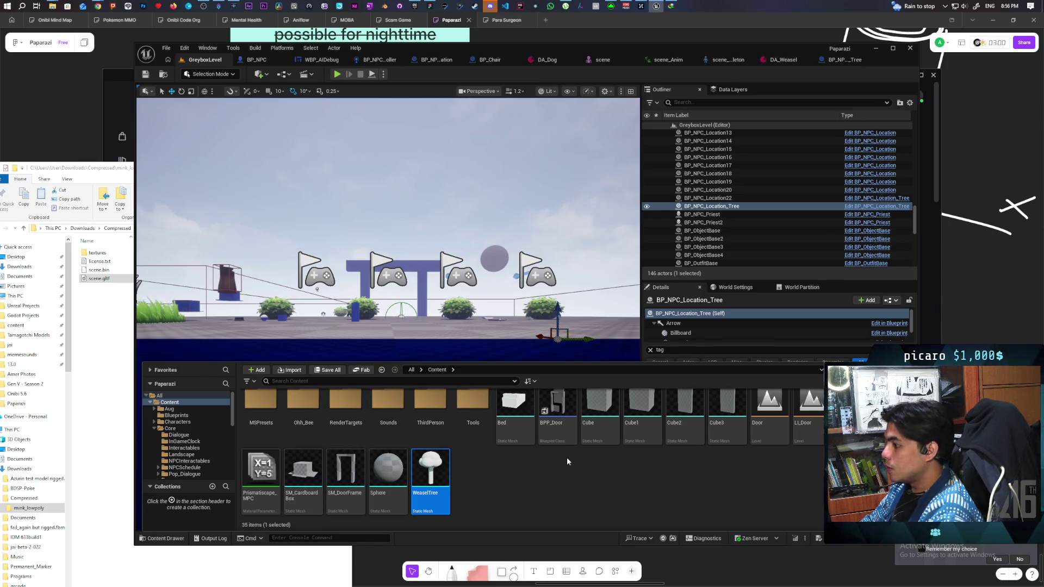
click(536, 496)
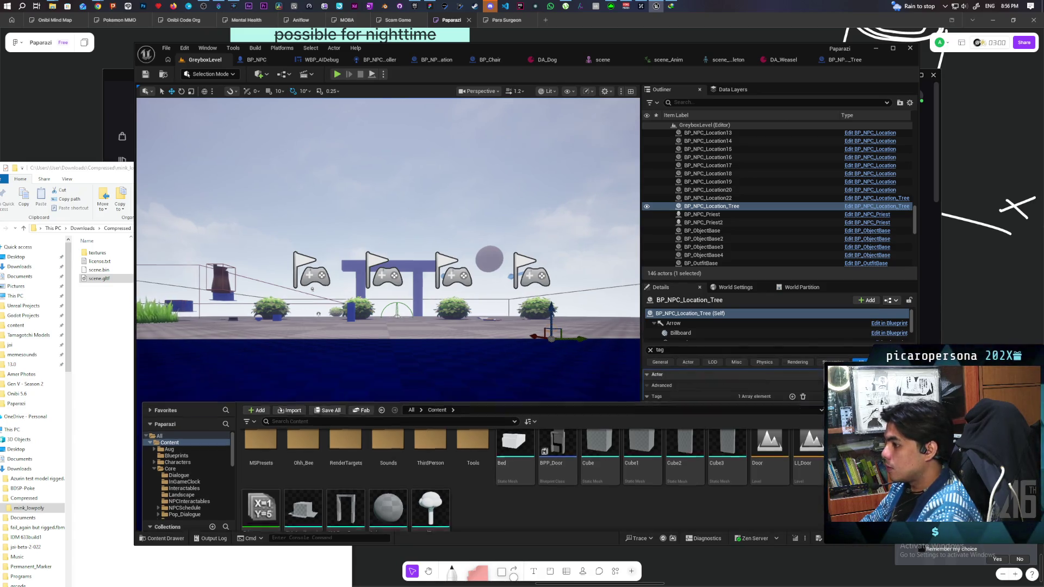
key(f)
click(412, 353)
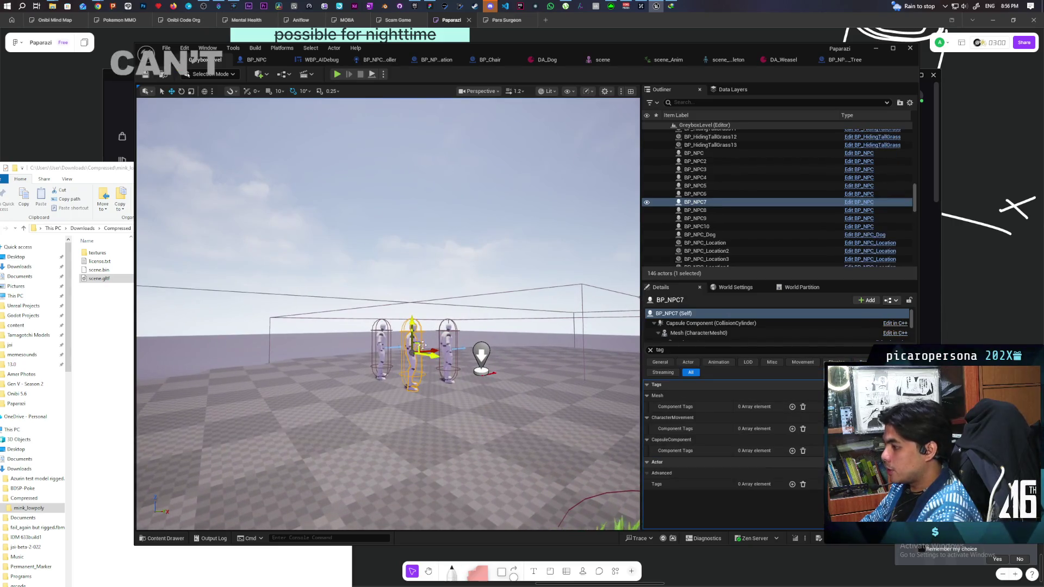
key(ctrl+space)
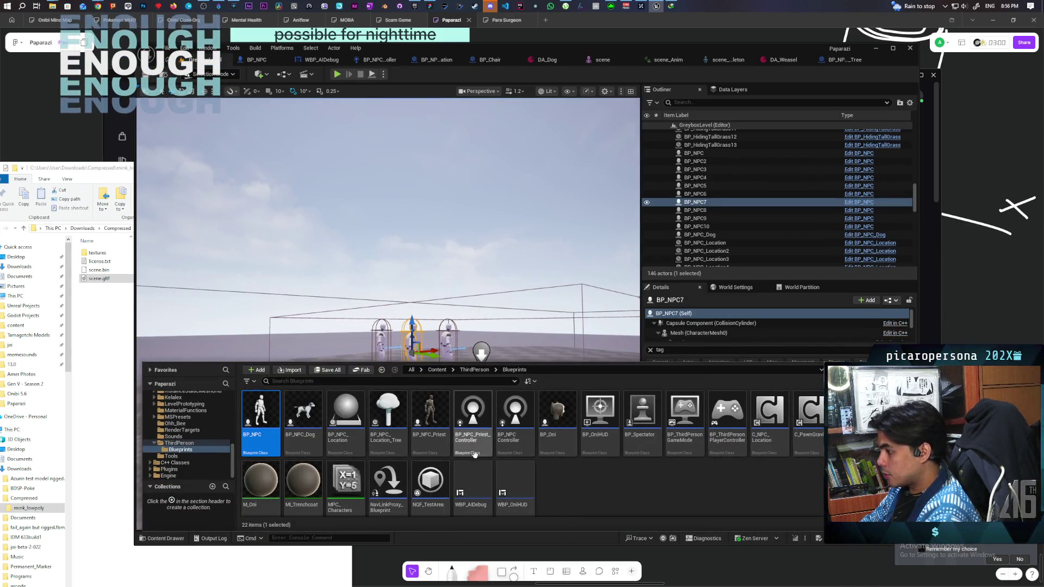
double_click(509, 419)
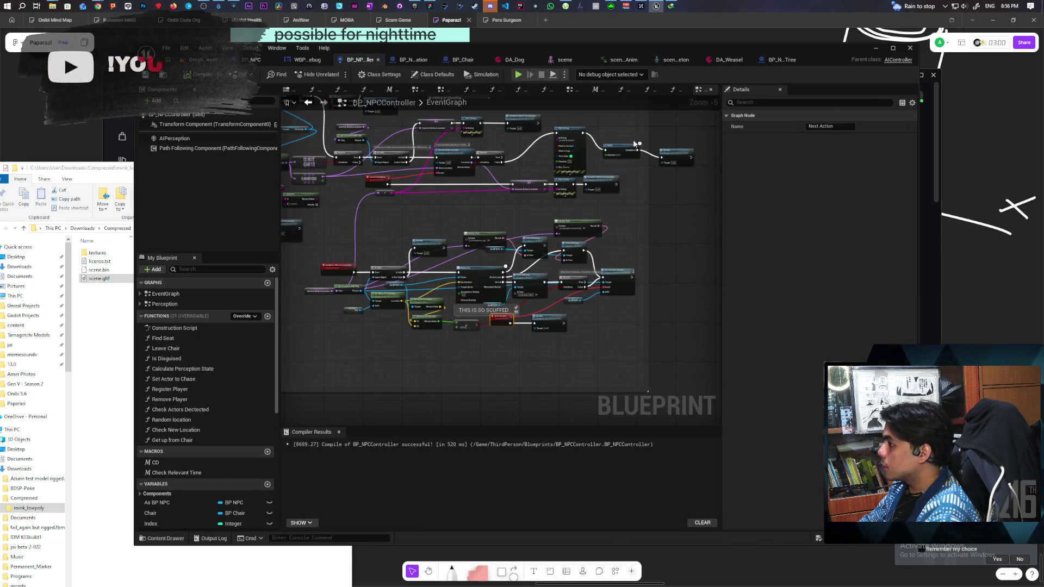
- Open the Perception graph and pan across the event, GET, Is Valid and cast nodes
scroll(532, 169, down, 3)
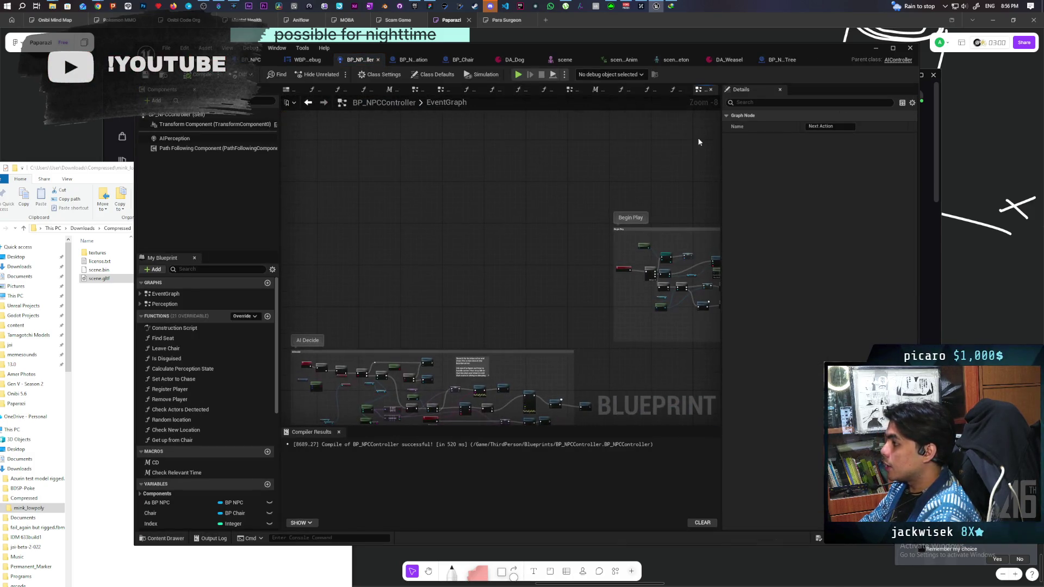
click(570, 89)
scroll(459, 208, up, 8)
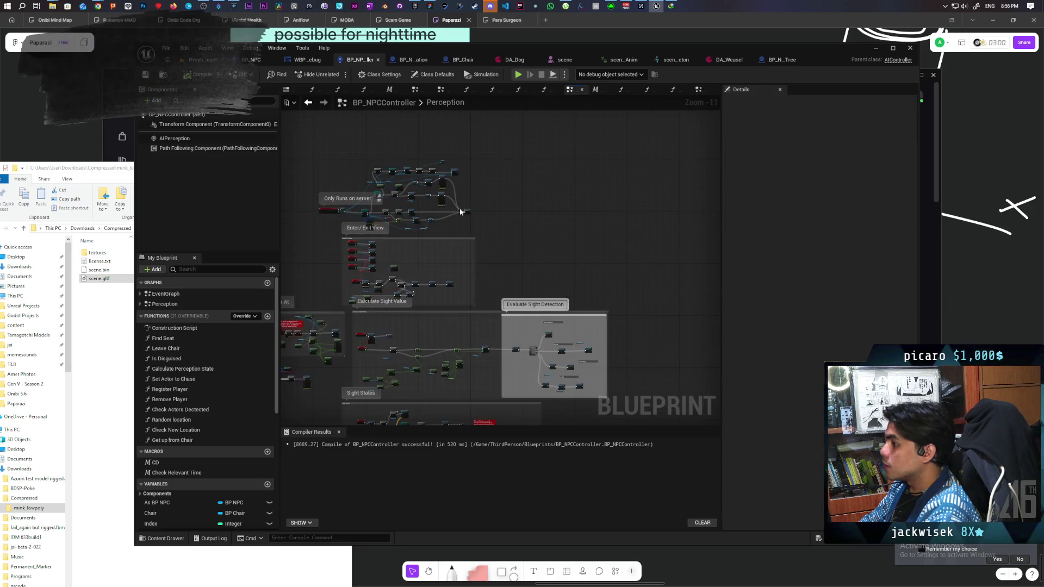
drag(449, 214, 536, 325)
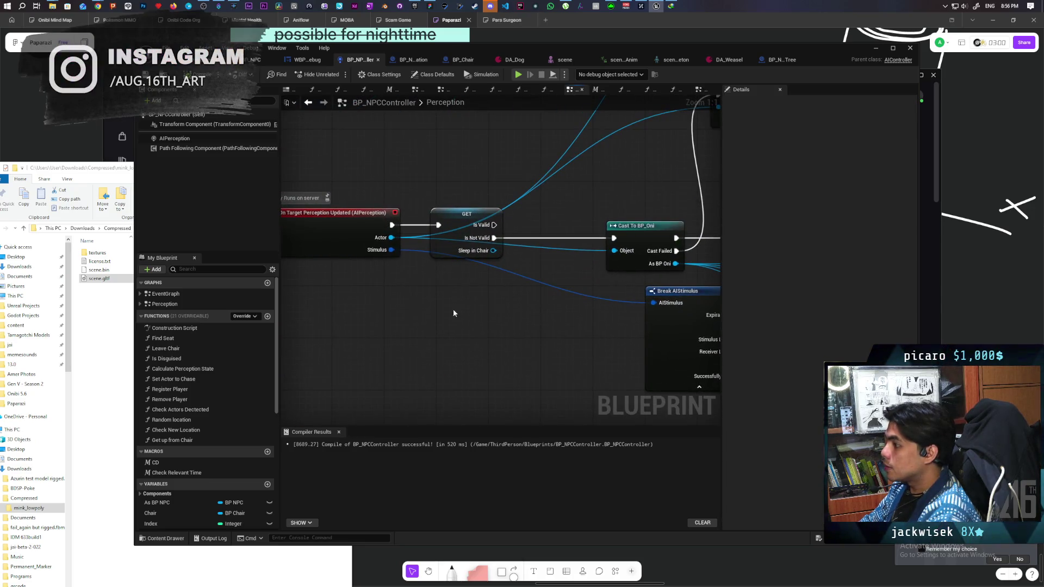
scroll(453, 313, down, 2)
mouse_move(448, 312)
mouse_down()
mouse_move(498, 361)
mouse_move(449, 334)
mouse_move(397, 352)
mouse_up()
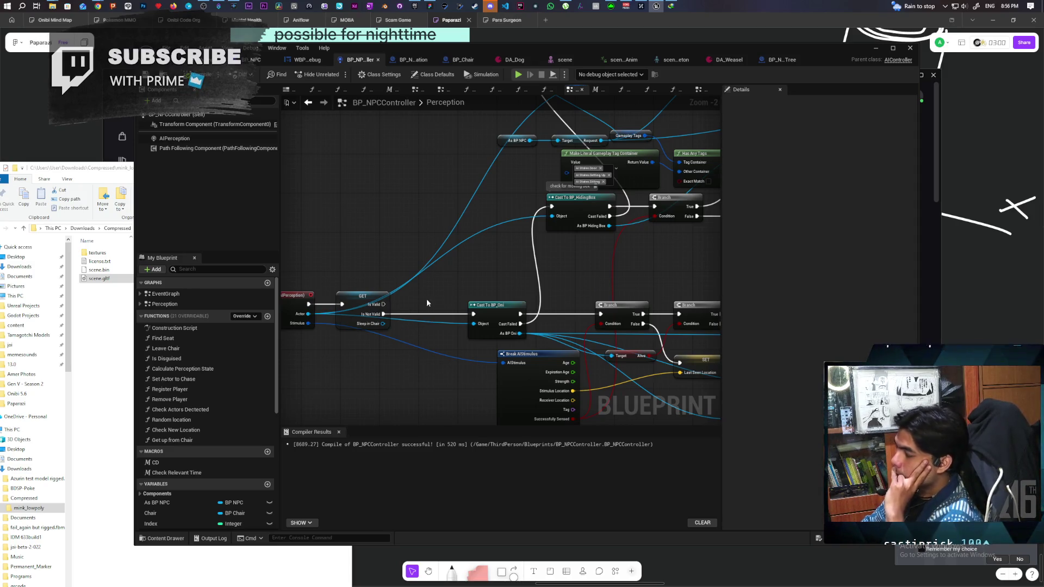
drag(511, 233, 453, 348)
mouse_move(368, 335)
mouse_down()
mouse_move(340, 326)
mouse_move(422, 282)
mouse_move(488, 258)
mouse_move(485, 271)
mouse_move(533, 276)
mouse_move(533, 197)
mouse_move(480, 268)
mouse_move(472, 321)
mouse_move(477, 302)
mouse_move(529, 285)
mouse_move(461, 257)
mouse_up()
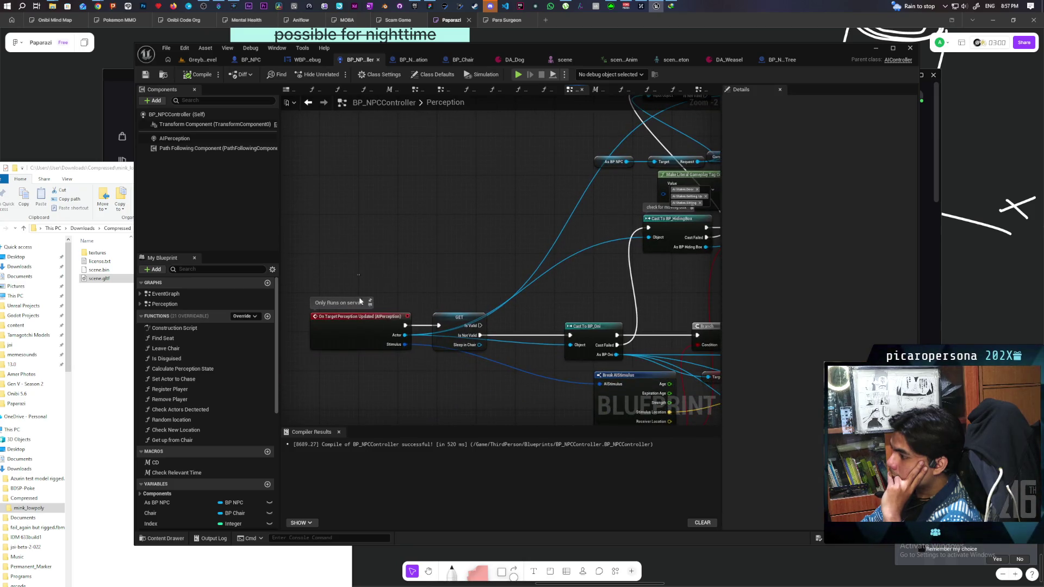
- Move the On Target Perception Updated event and GET nodes further left
drag(448, 373, 448, 374)
drag(459, 321, 411, 321)
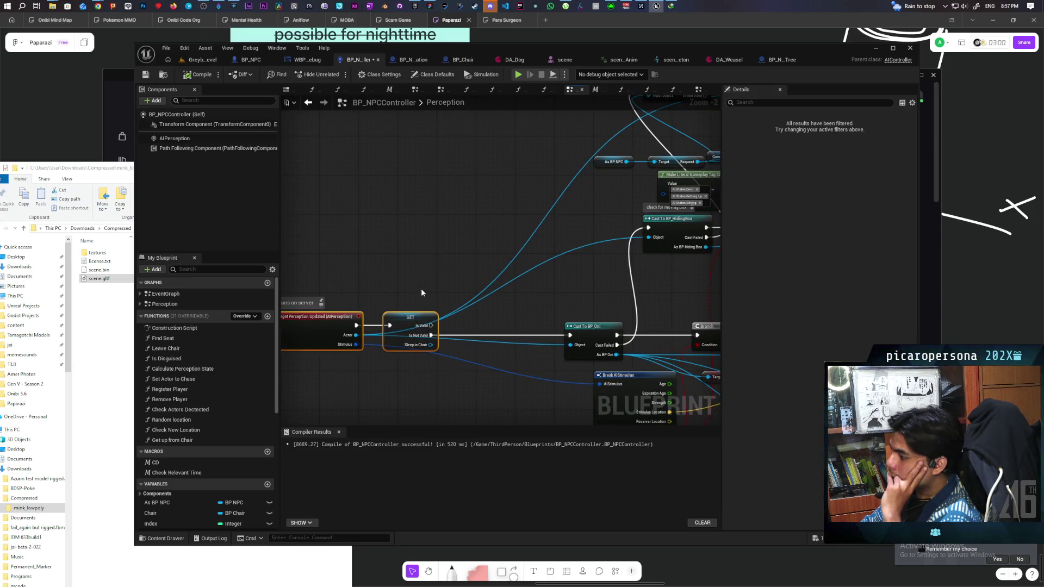
click(447, 282)
scroll(475, 324, down, 3)
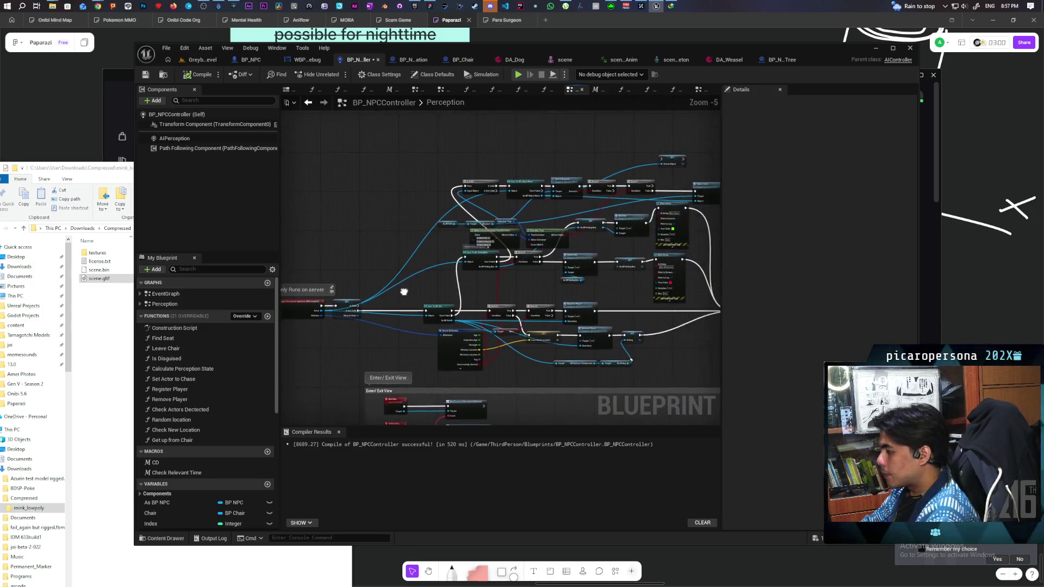
scroll(372, 283, up, 2)
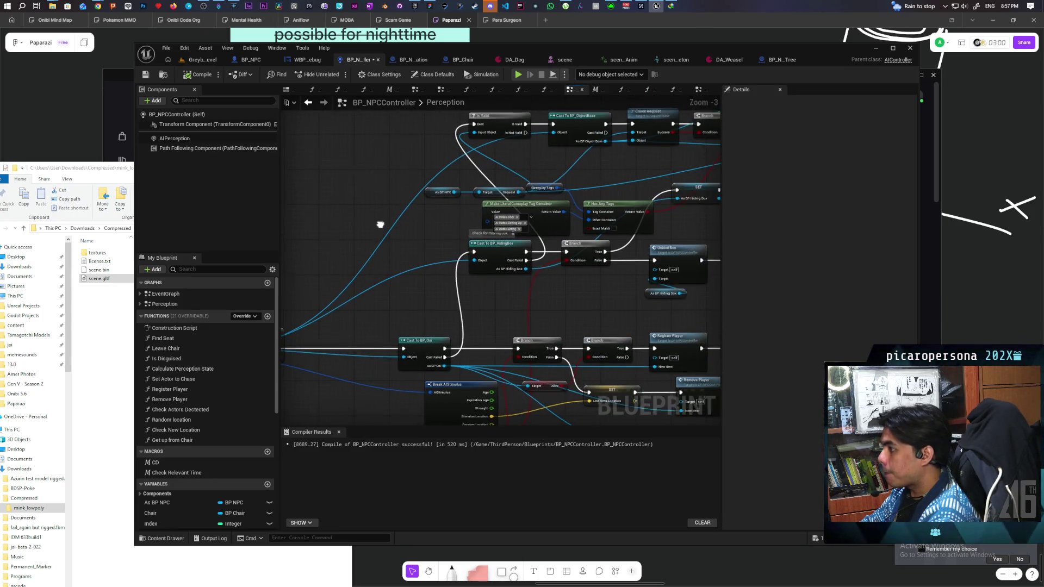
drag(367, 252, 358, 254)
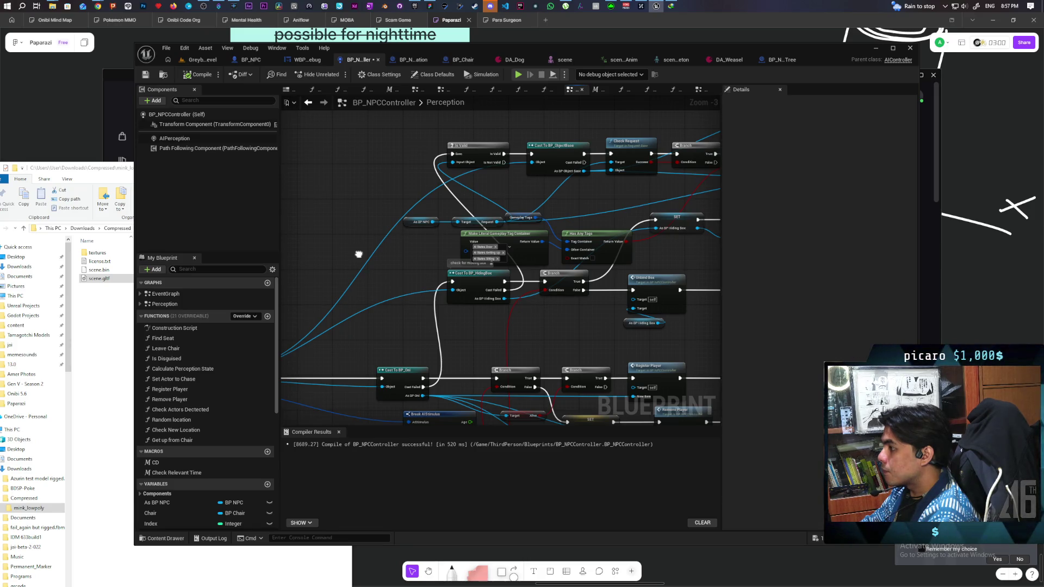
mouse_move(358, 254)
mouse_down()
mouse_move(442, 244)
mouse_move(438, 255)
mouse_move(472, 239)
mouse_up()
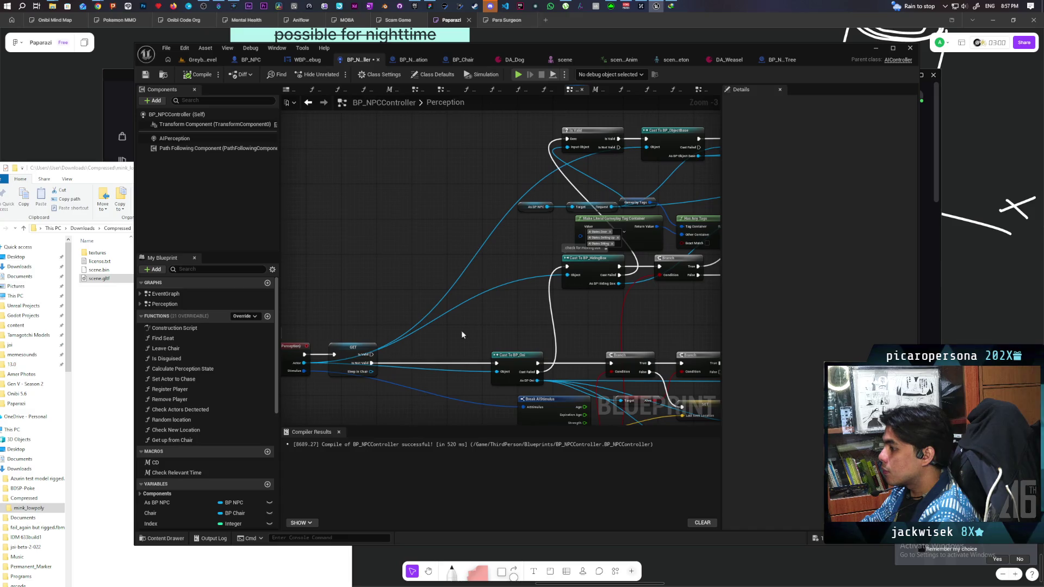
- Insert a Branch after GET whose False output feeds Cast To BP_Oni, and compile BP_NPCController
click(427, 341)
drag(446, 343, 422, 355)
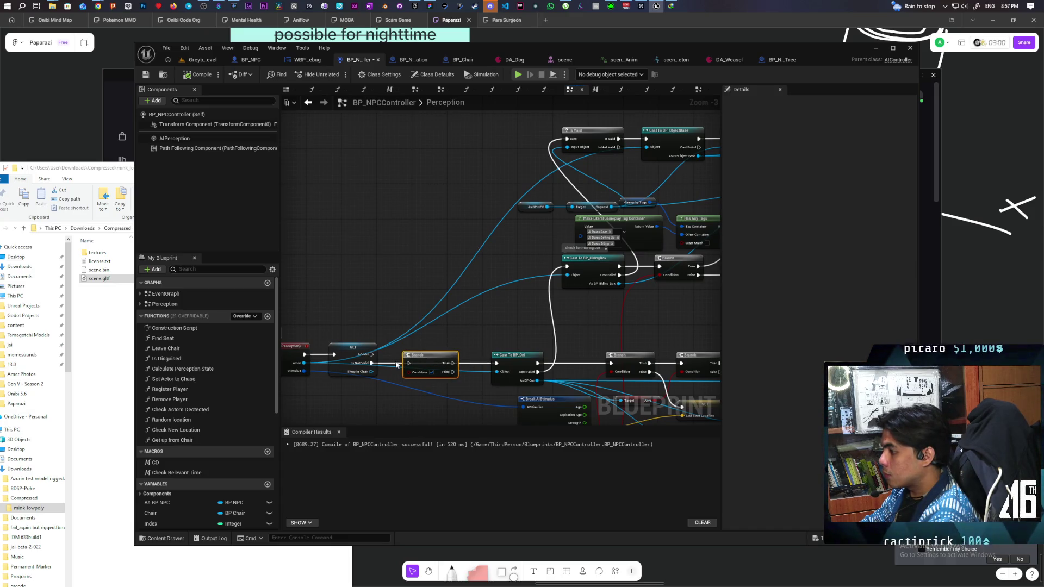
alt+click(452, 362)
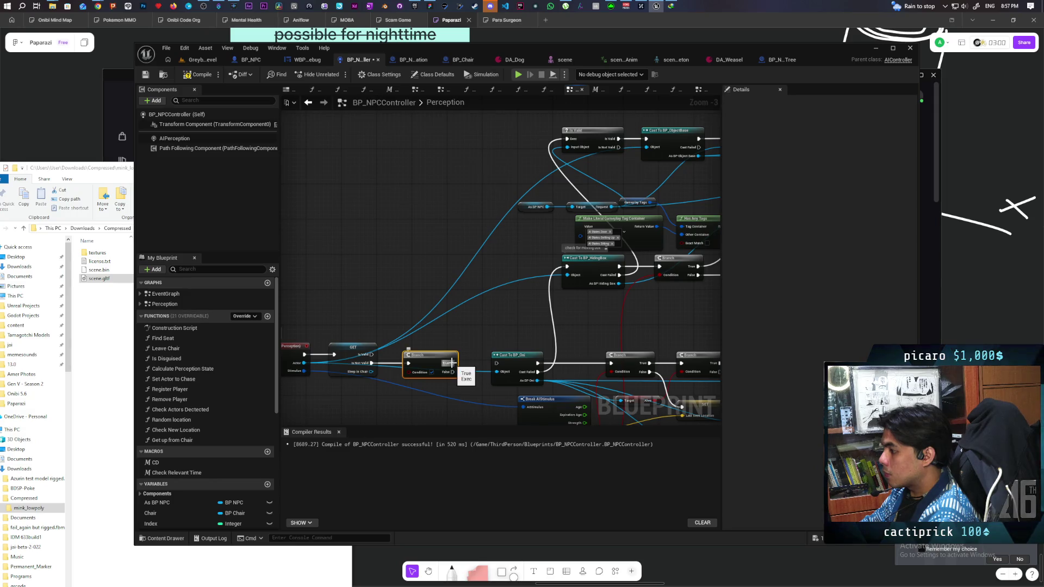
mouse_move(452, 374)
mouse_down()
mouse_move(510, 377)
mouse_move(497, 363)
mouse_move(508, 298)
mouse_move(567, 139)
mouse_up()
drag(444, 250, 551, 125)
scroll(393, 319, up, 2)
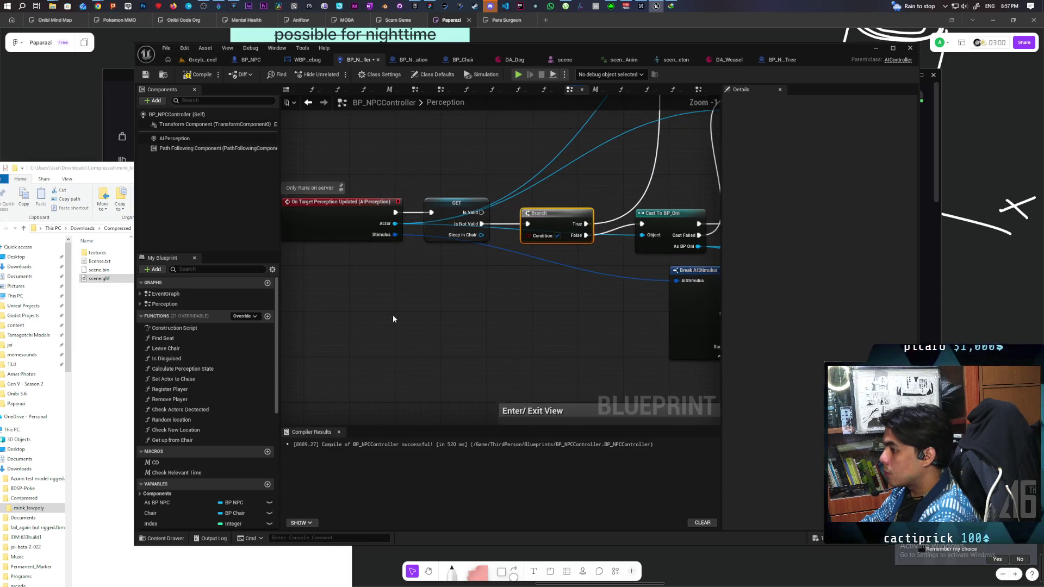
click(215, 75)
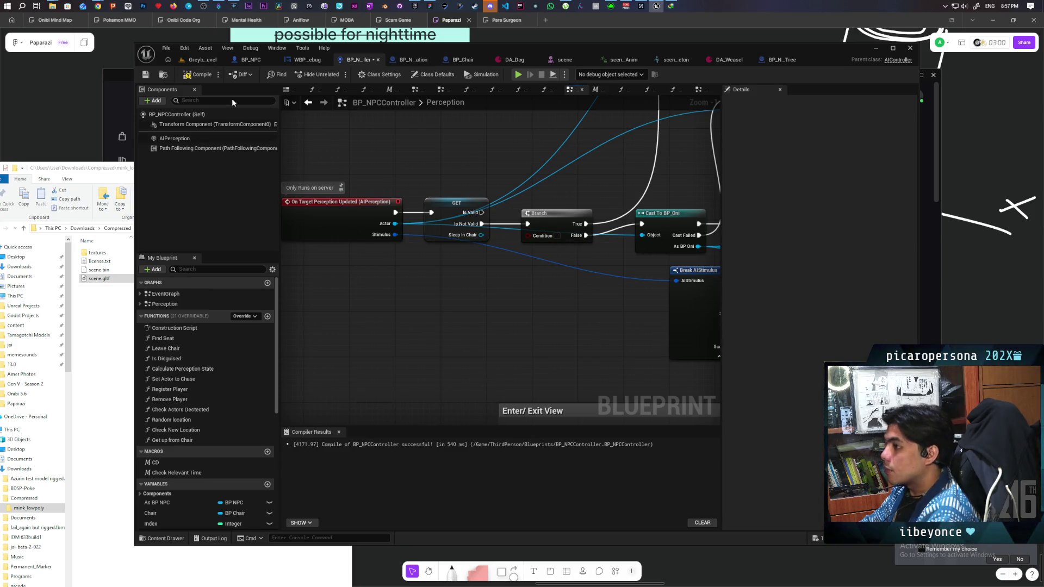
click(251, 59)
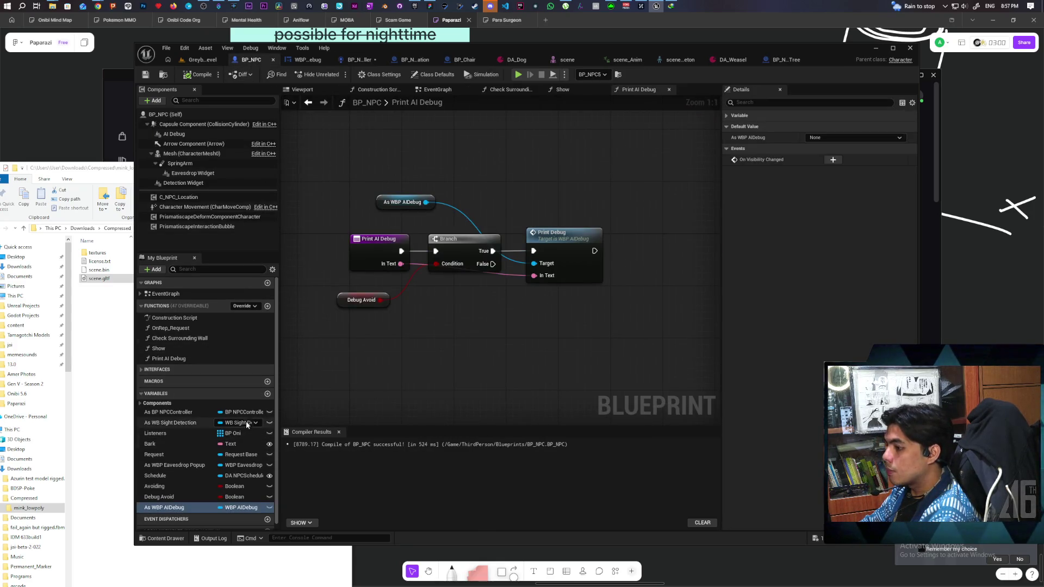
- Create the Boolean variable Ignore Player in BP_NPC and compile with F7
click(267, 393)
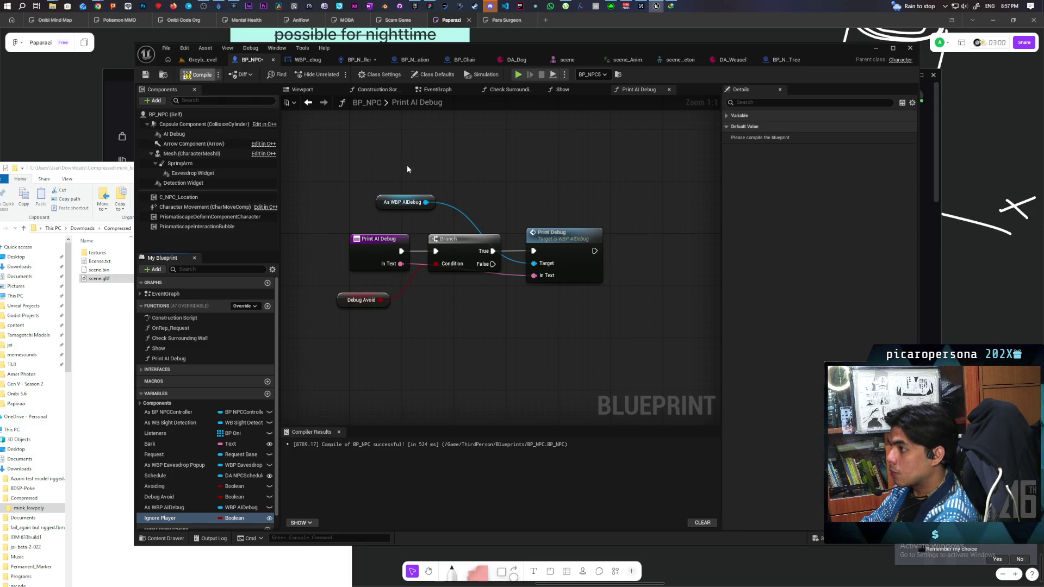
key(F7)
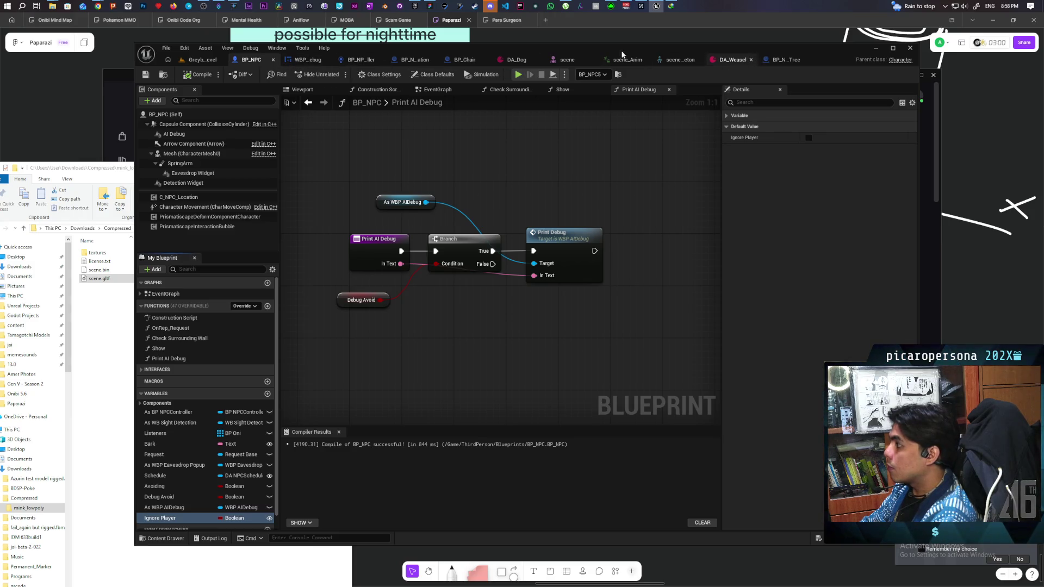
click(373, 59)
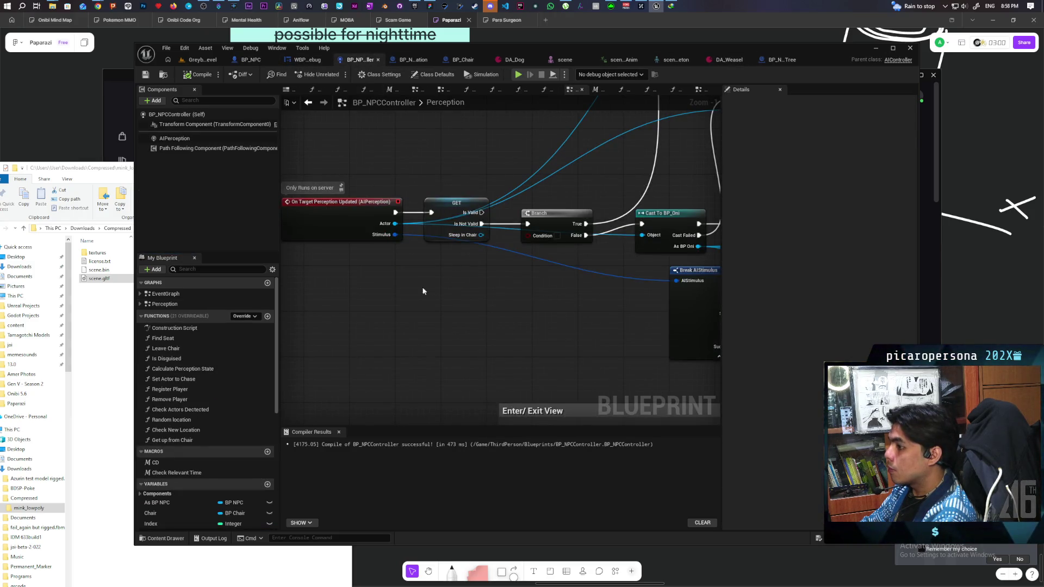
- Wire Get Ignore Player from As BP NPC into the Branch Condition, then return to GreyboxLevel
mouse_move(158, 503)
mouse_down()
mouse_move(379, 283)
mouse_move(440, 340)
mouse_up()
click(400, 296)
text(get ignore pla)
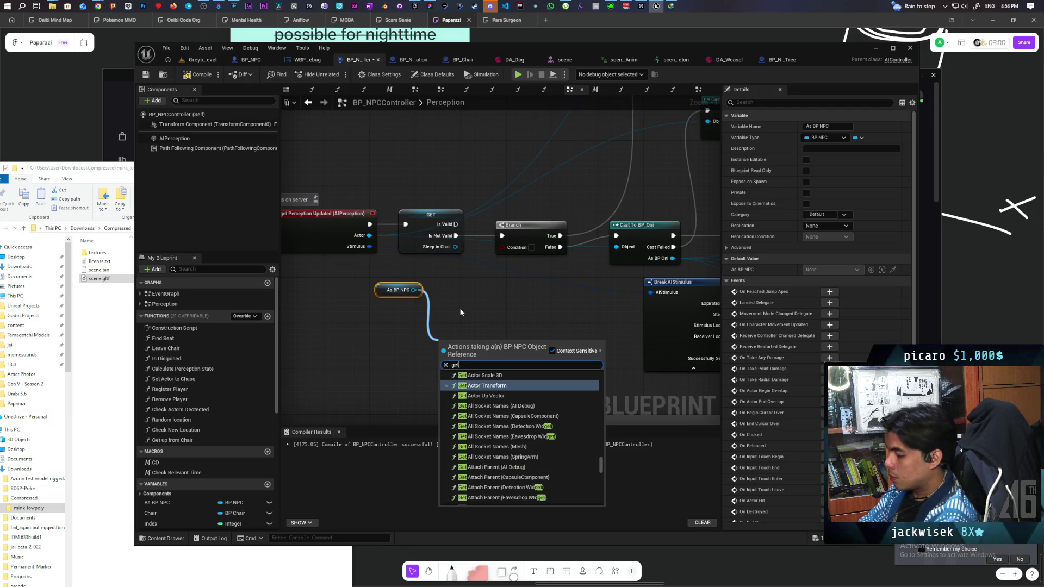
key(Return)
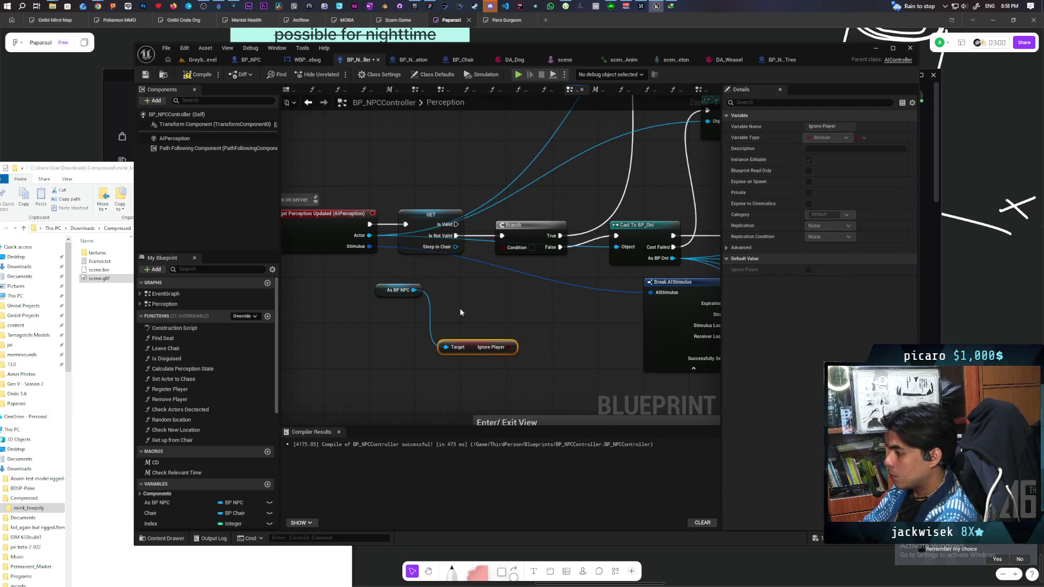
mouse_move(514, 347)
mouse_down()
mouse_move(515, 259)
mouse_move(503, 247)
mouse_up()
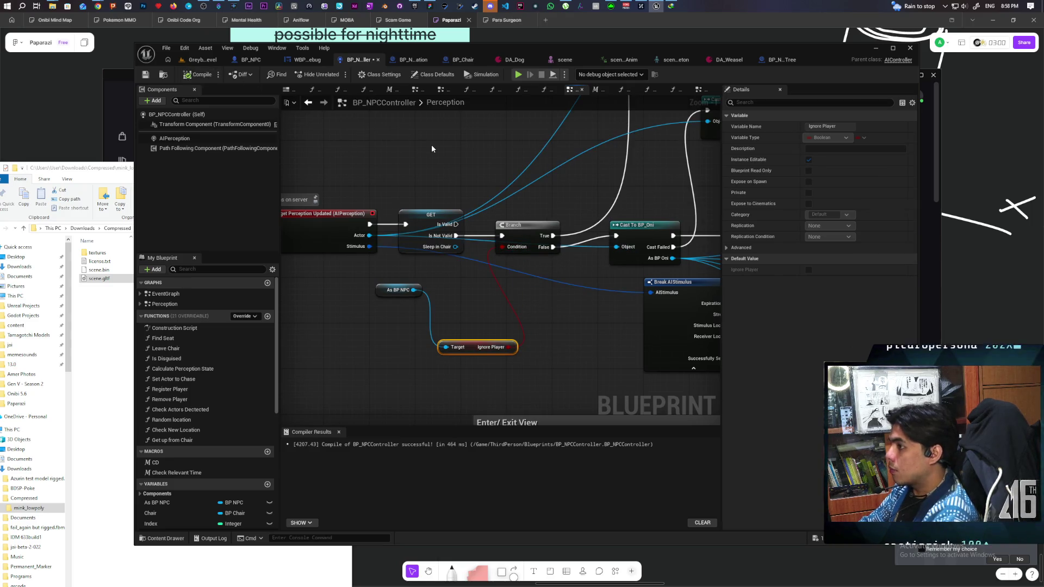
click(205, 62)
drag(463, 299, 435, 403)
- Tick Ignore Player on the Weasel in the level and save GreyboxLevel
key(w)
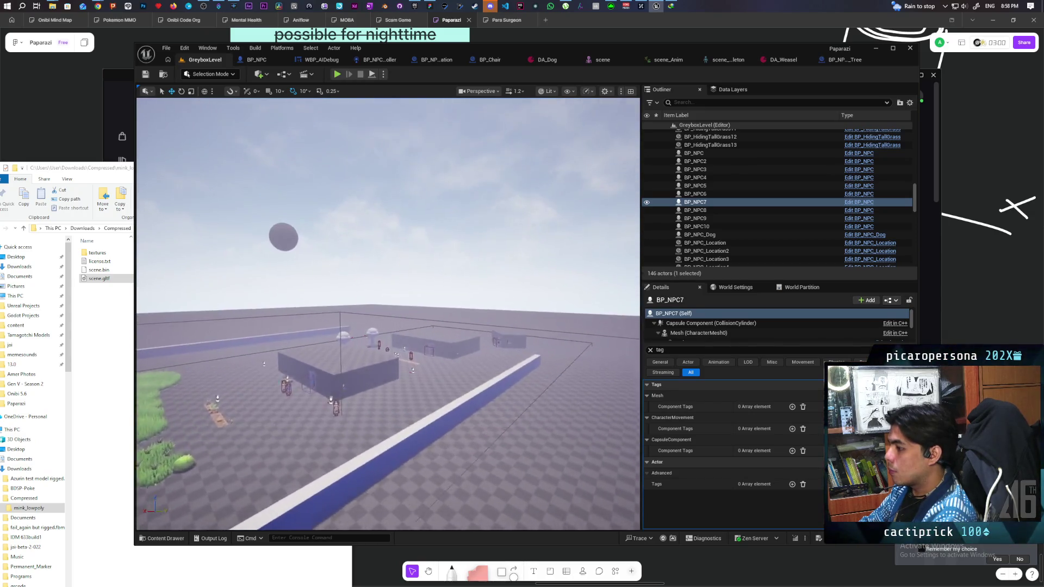
key(w)
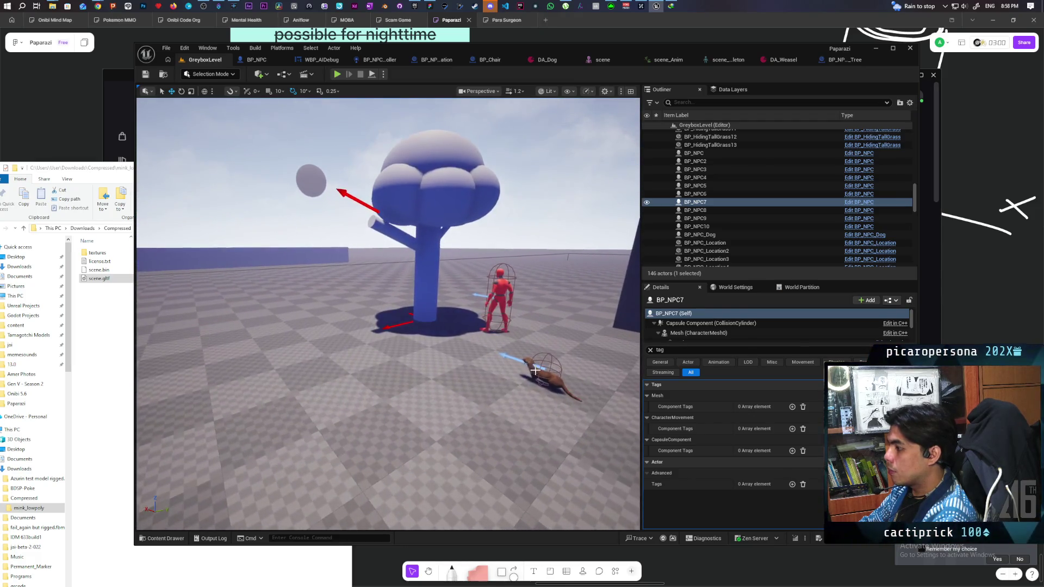
click(544, 371)
click(651, 350)
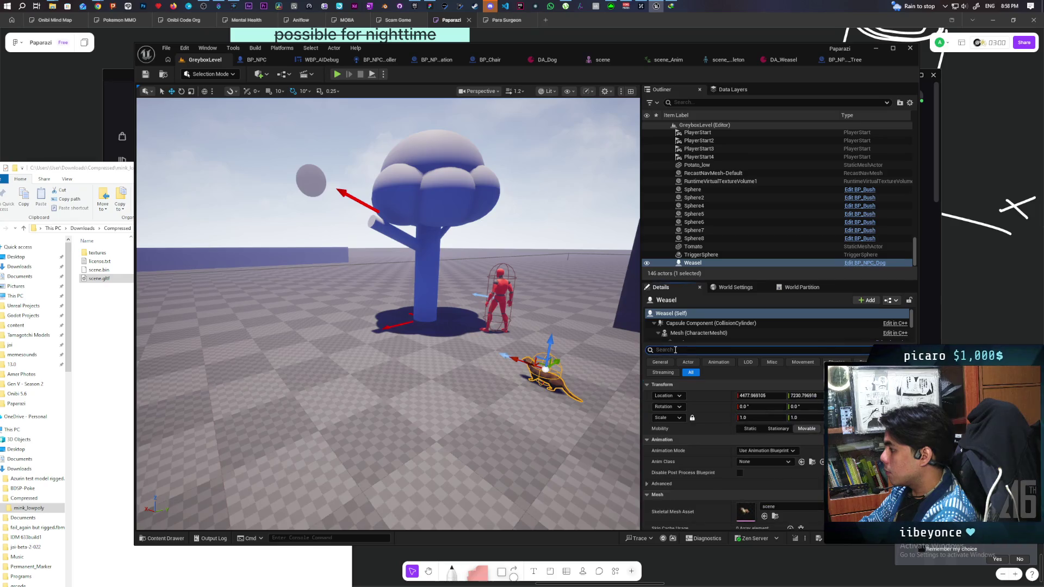
scroll(702, 464, down, 1)
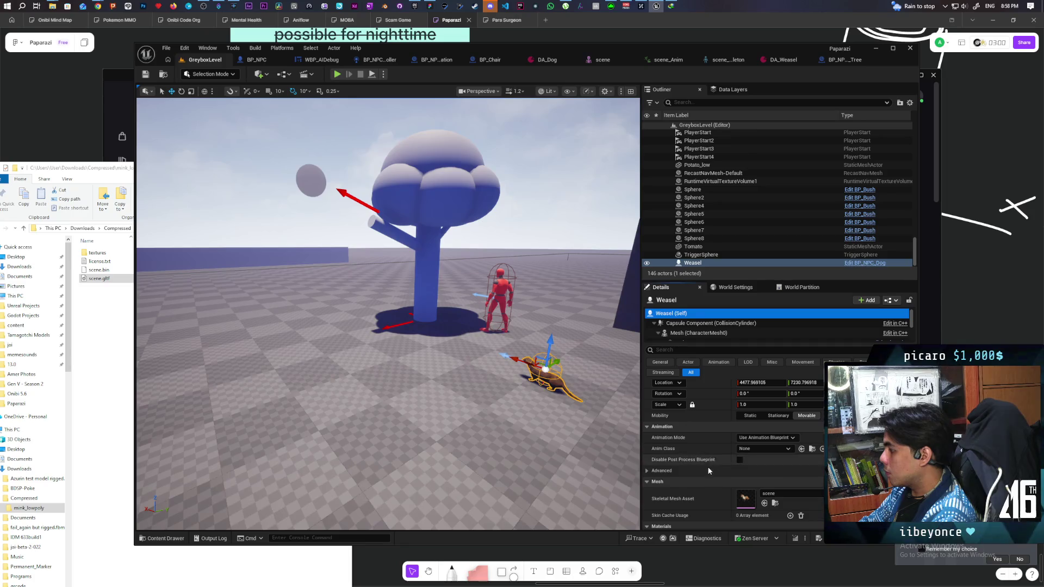
scroll(710, 472, down, 4)
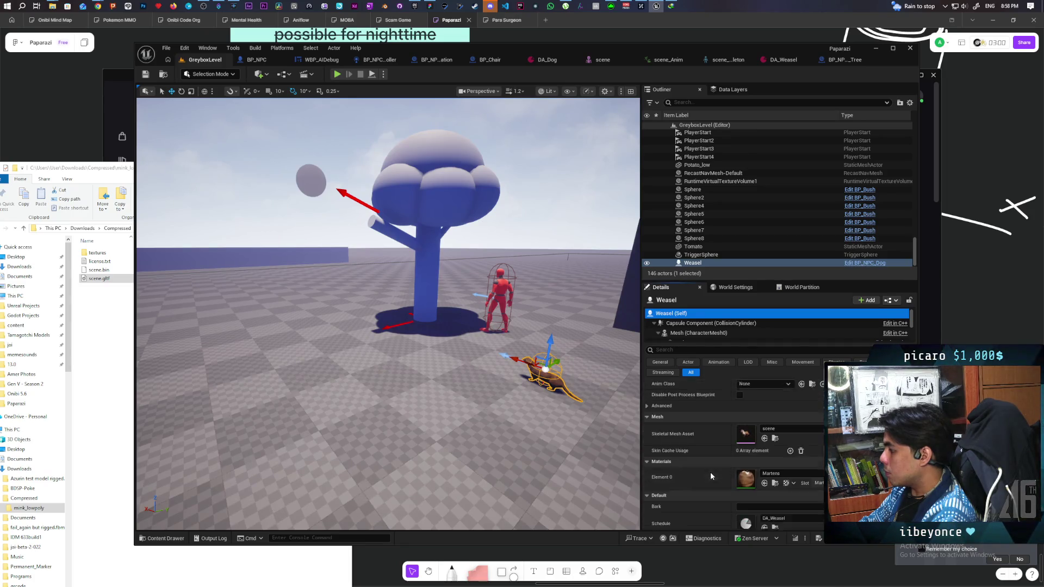
scroll(710, 476, down, 2)
click(739, 462)
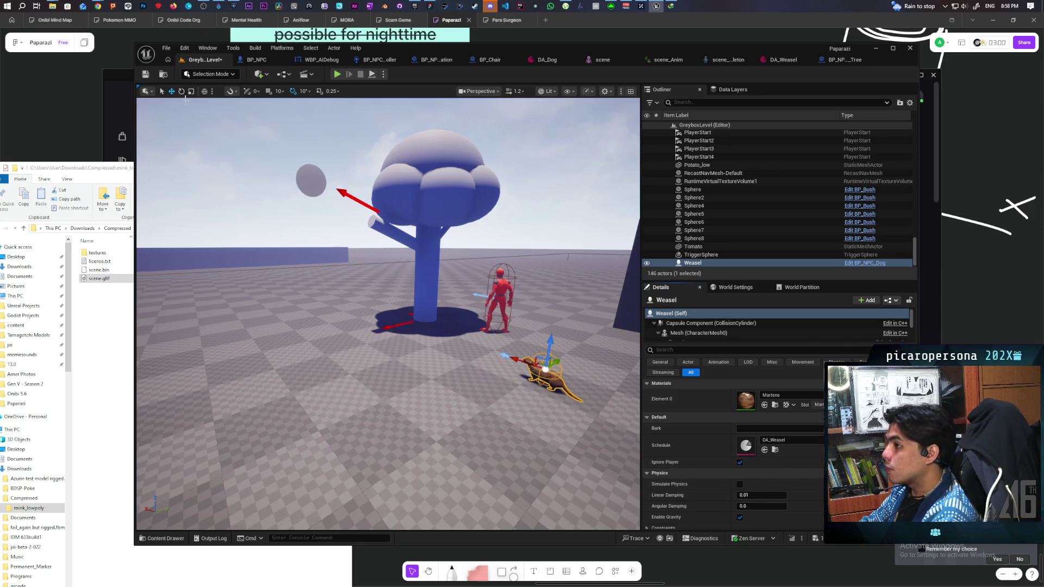
click(147, 76)
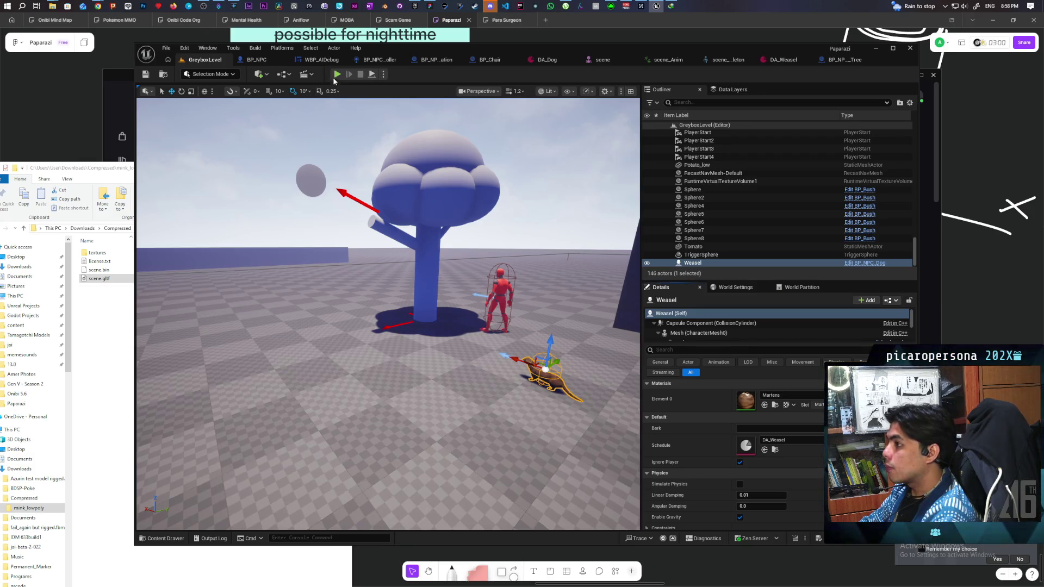
click(337, 74)
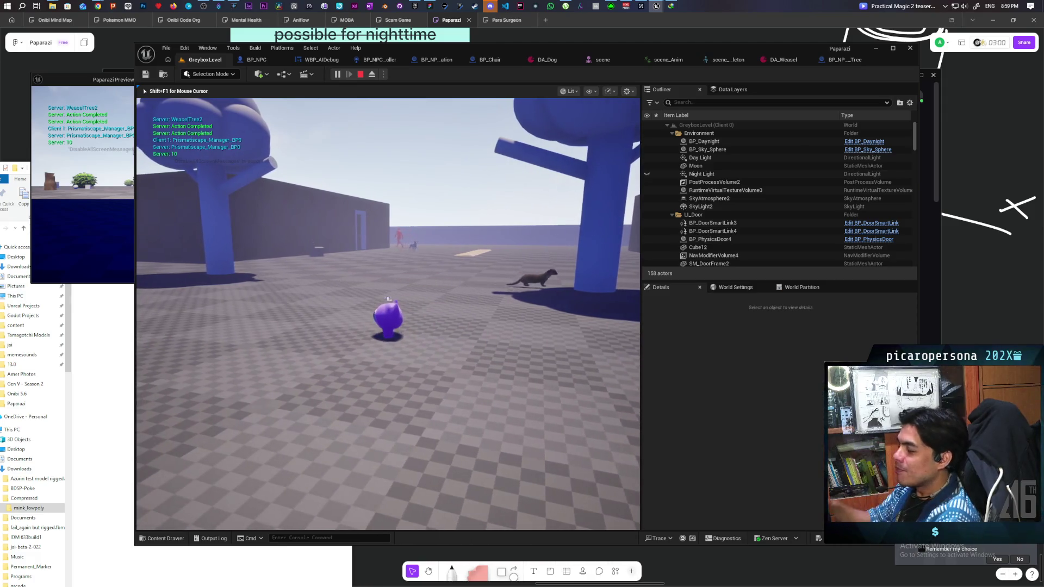
key(Escape)
mouse_move(417, 331)
mouse_down()
mouse_move(402, 326)
mouse_move(375, 354)
mouse_move(360, 311)
mouse_move(489, 368)
mouse_move(565, 384)
mouse_up()
- Slide the left tree BP_NPC_Location22 along Y and Alt-drag a duplicate diagonally back-right
click(489, 368)
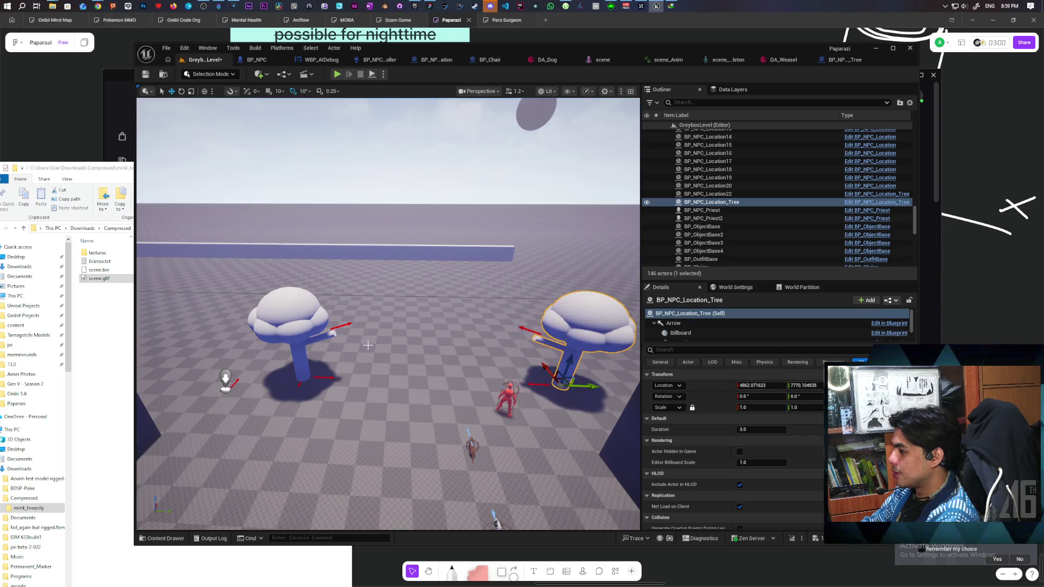
click(332, 373)
mouse_move(335, 379)
mouse_down()
mouse_move(412, 379)
mouse_move(361, 378)
mouse_up()
click(325, 373)
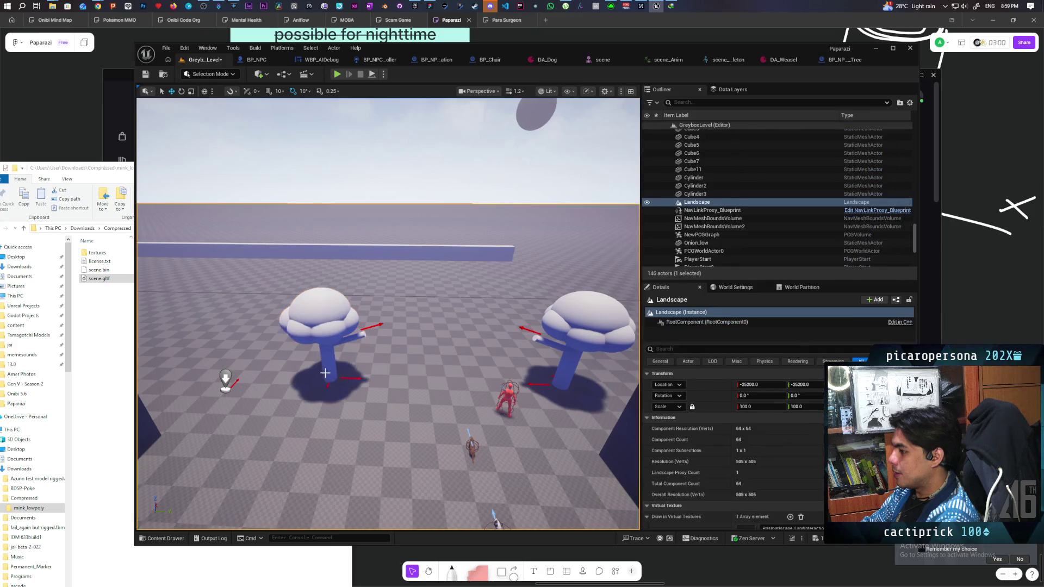
click(324, 368)
mouse_move(344, 371)
alt+mouse_down()
mouse_move(422, 342)
mouse_move(440, 331)
mouse_move(442, 311)
alt+mouse_up()
alt+drag(433, 356, 401, 360)
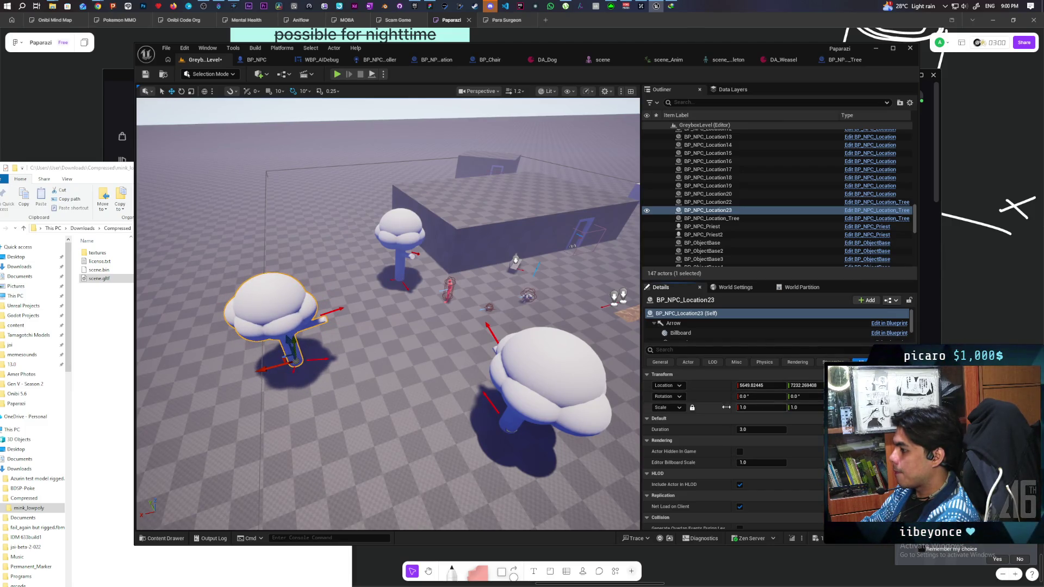
- Change the new tree BP_NPC_Location23's Tags[0] from WeaselTree2 to WeaselTree3
click(543, 369)
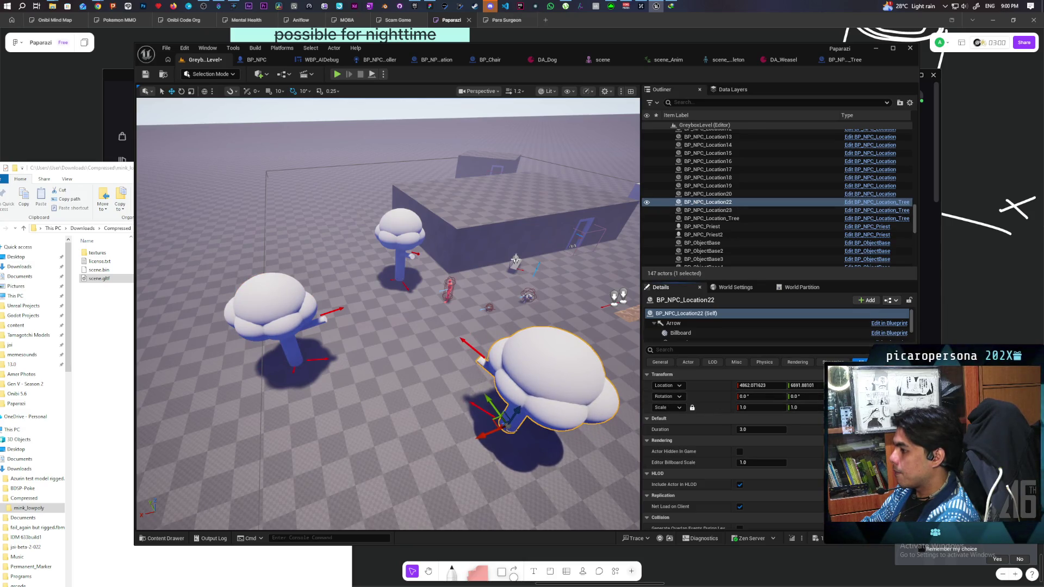
click(399, 233)
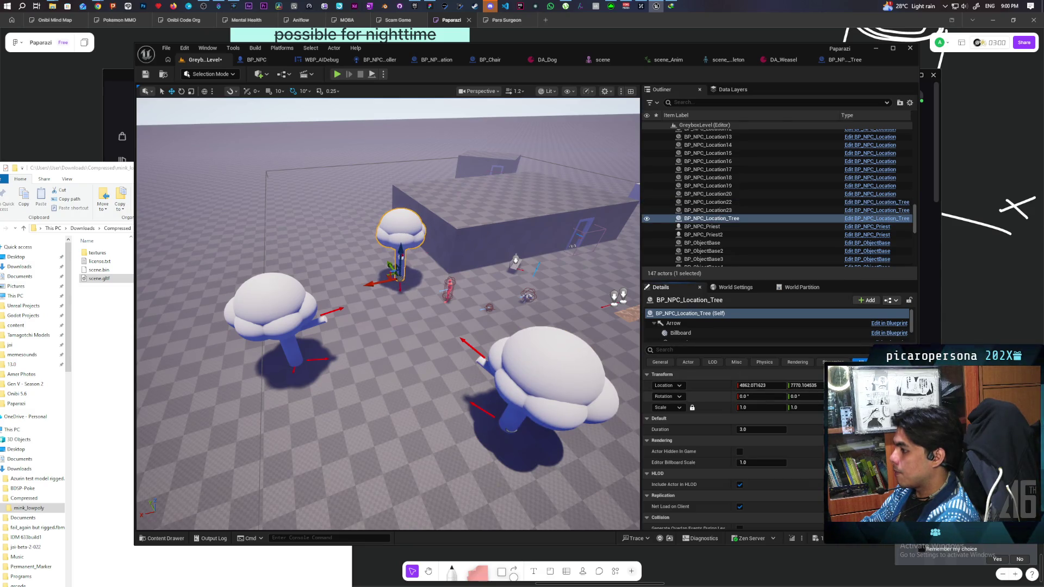
click(707, 210)
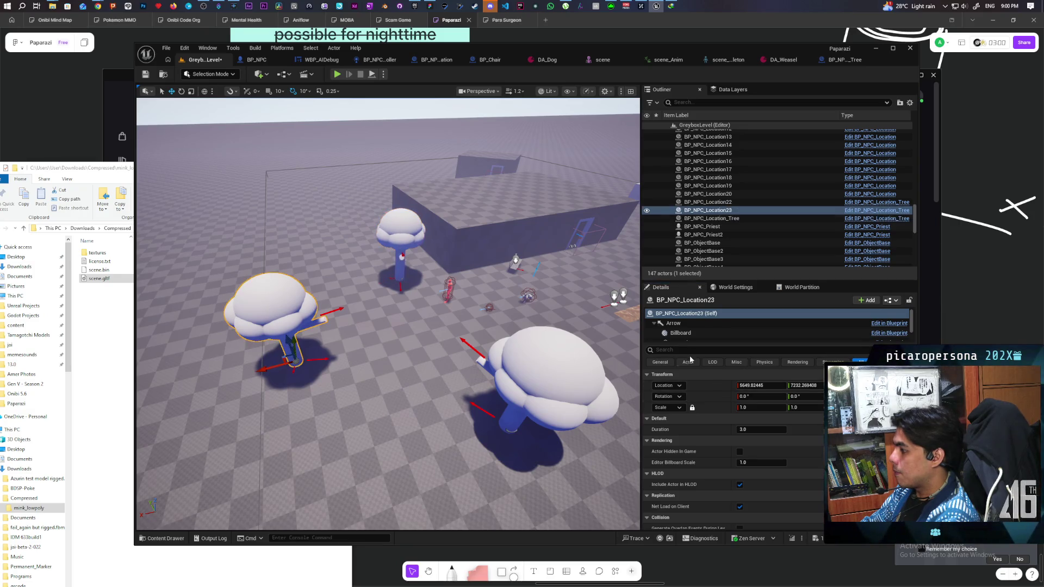
click(685, 349)
text(tag)
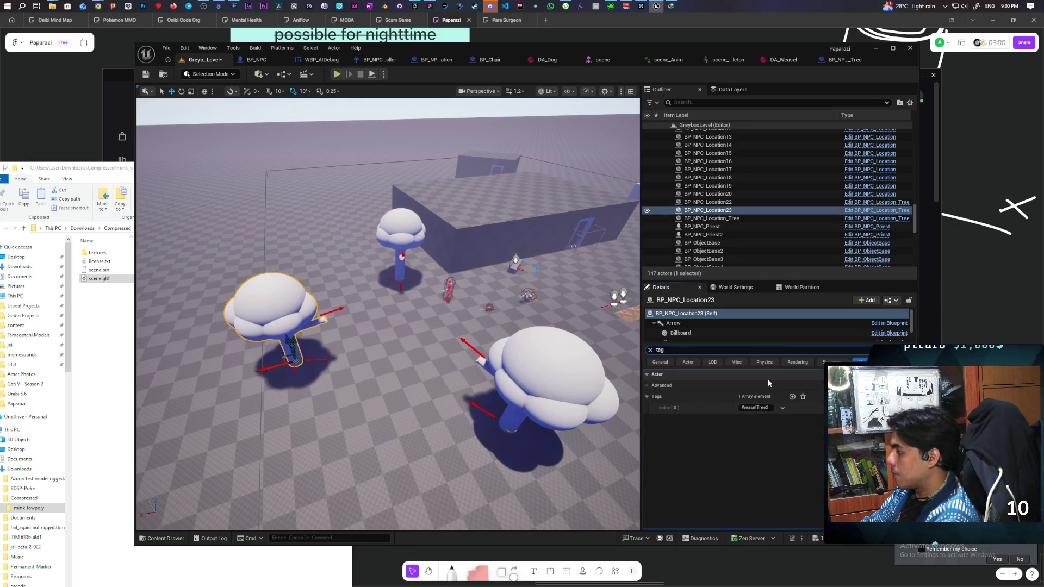
key(Return)
click(755, 407)
text(WeaselTree3)
key(Return)
click(788, 60)
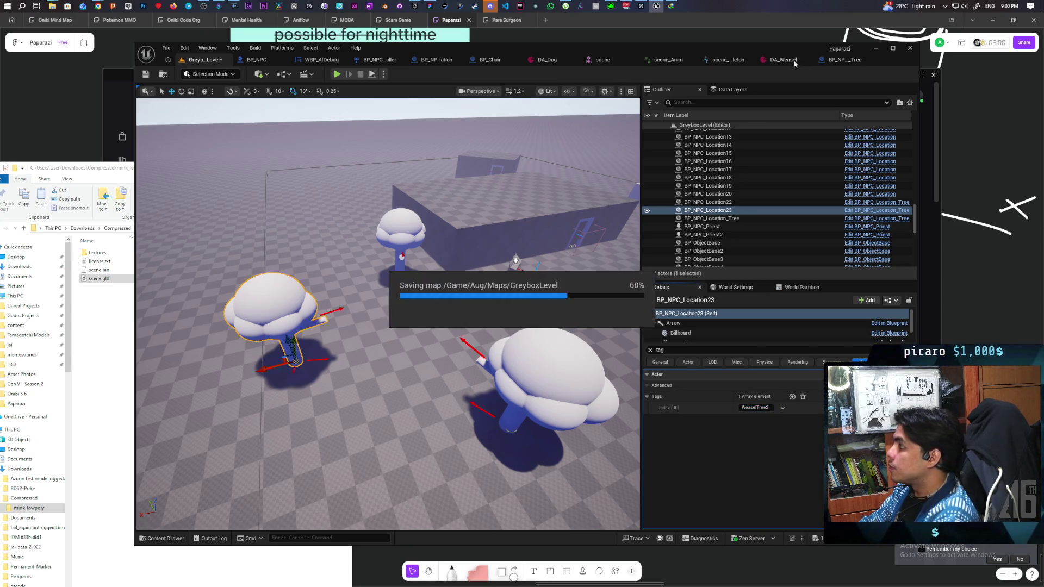
- Duplicate DA_Weasel entry 7's WeaselTree2 actor tag and rename the copy WeaselTree3
click(497, 172)
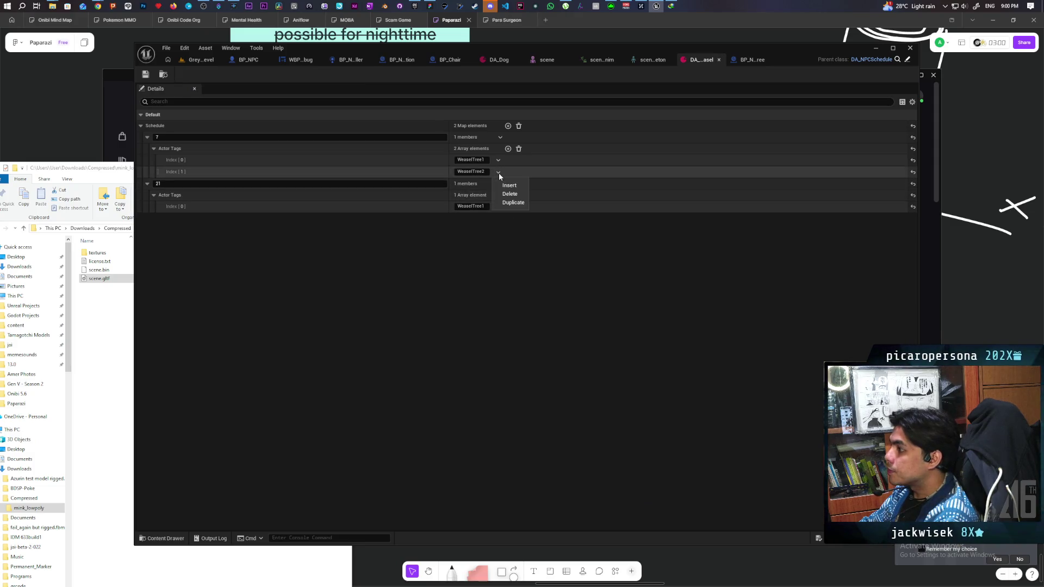
click(507, 194)
click(482, 184)
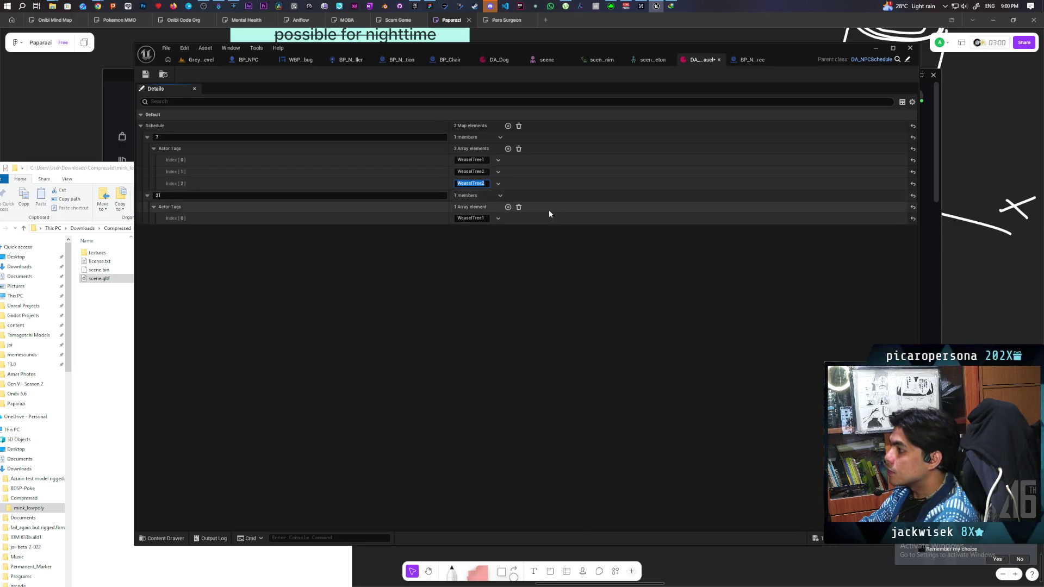
key(End)
text(3)
key(Return)
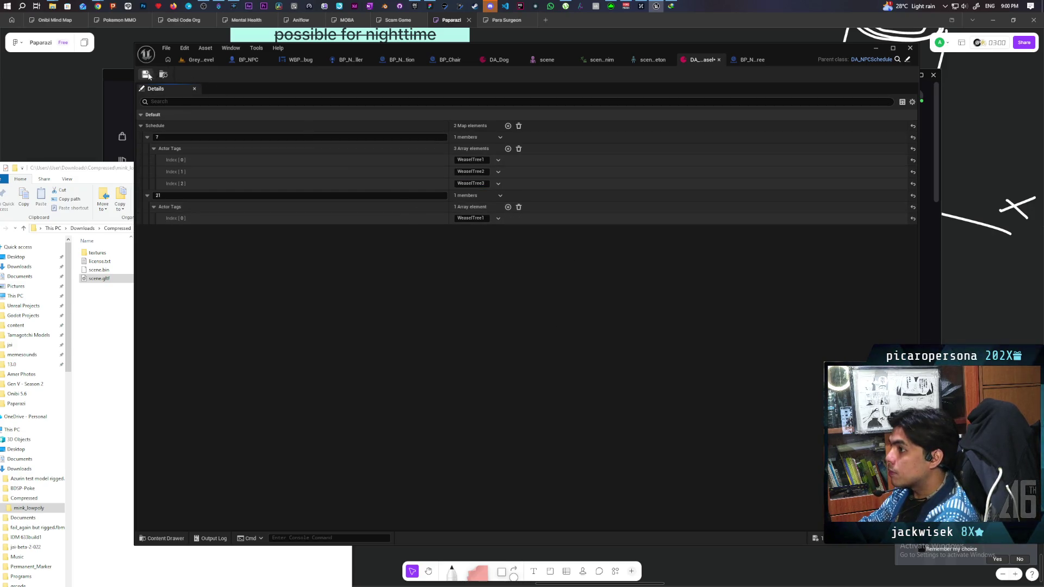
click(199, 58)
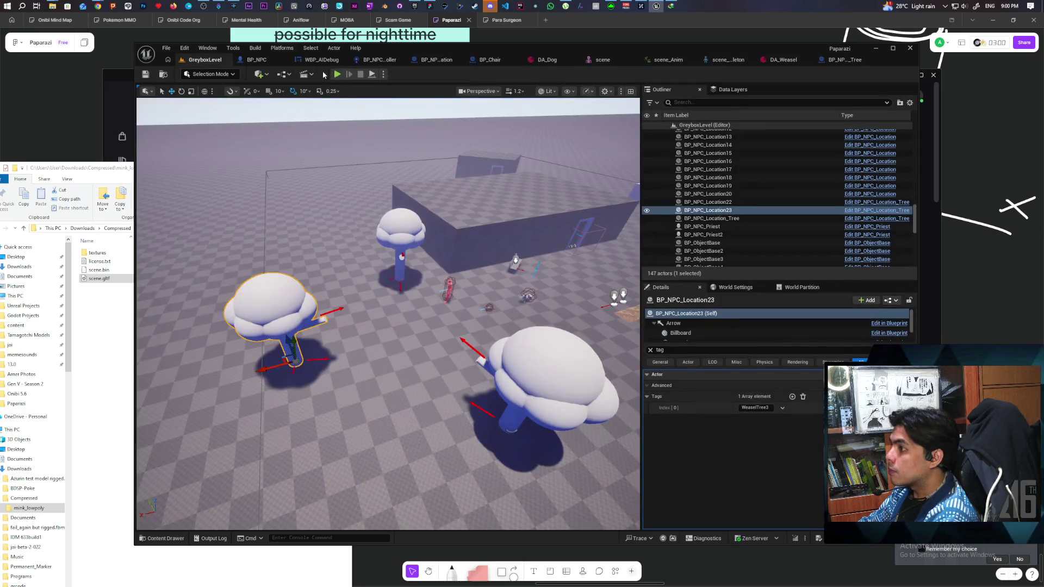
- Start Play-in-Editor and walk the character past the pillars and walls to the trees
click(337, 74)
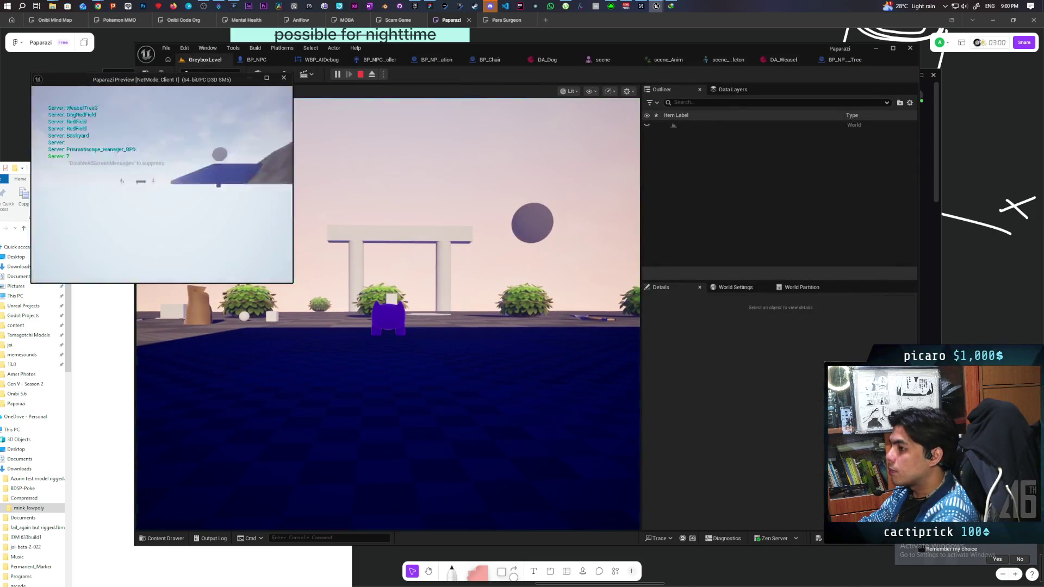
key(alt+Tab)
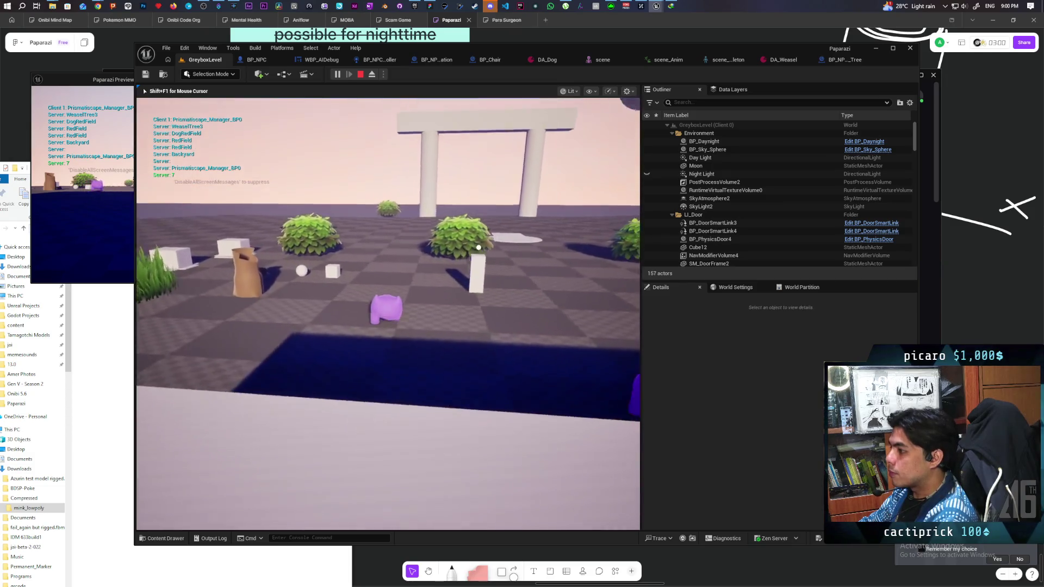
key(w)
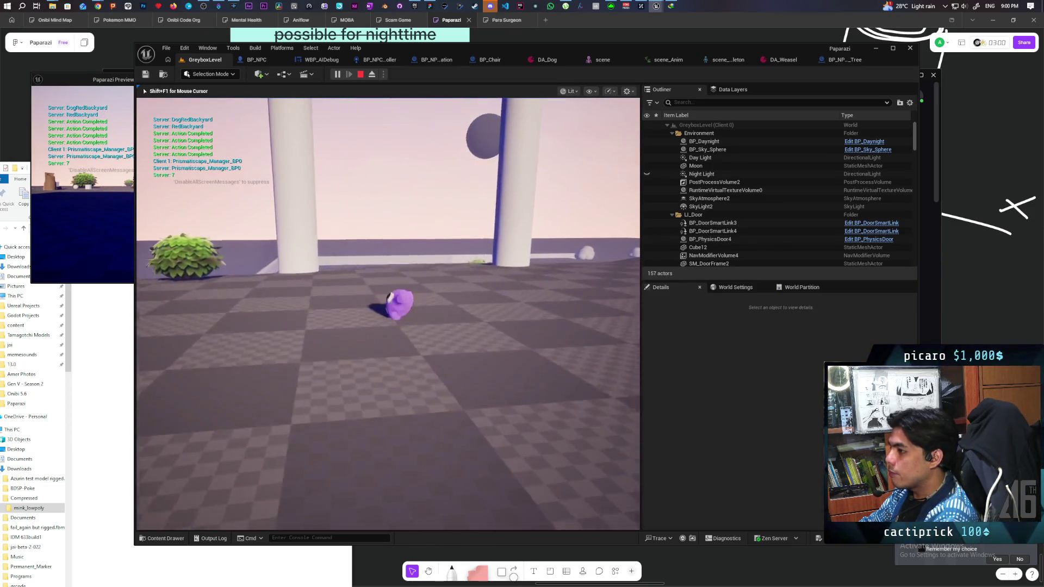
key(w)
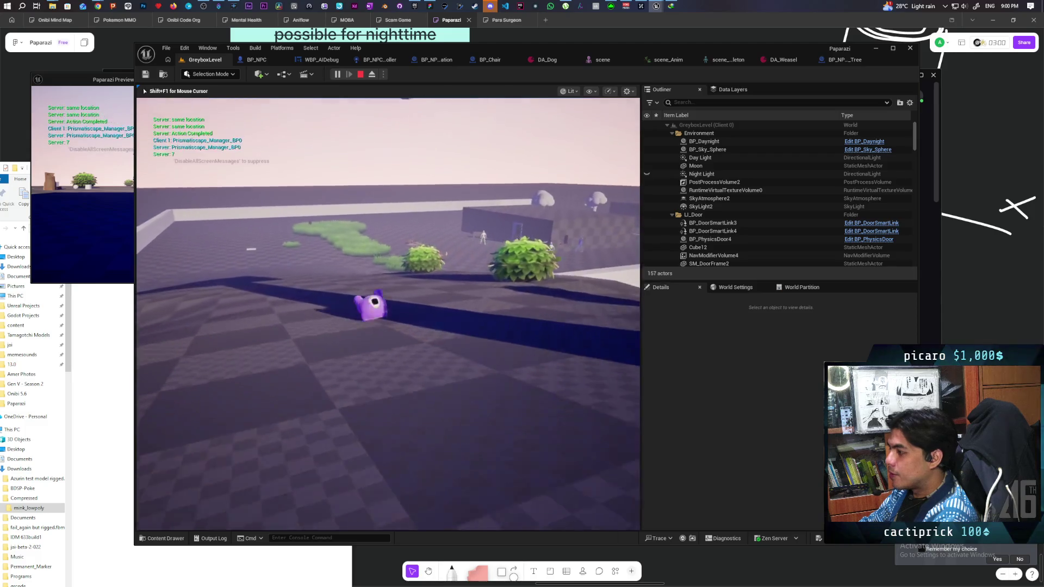
key(w)
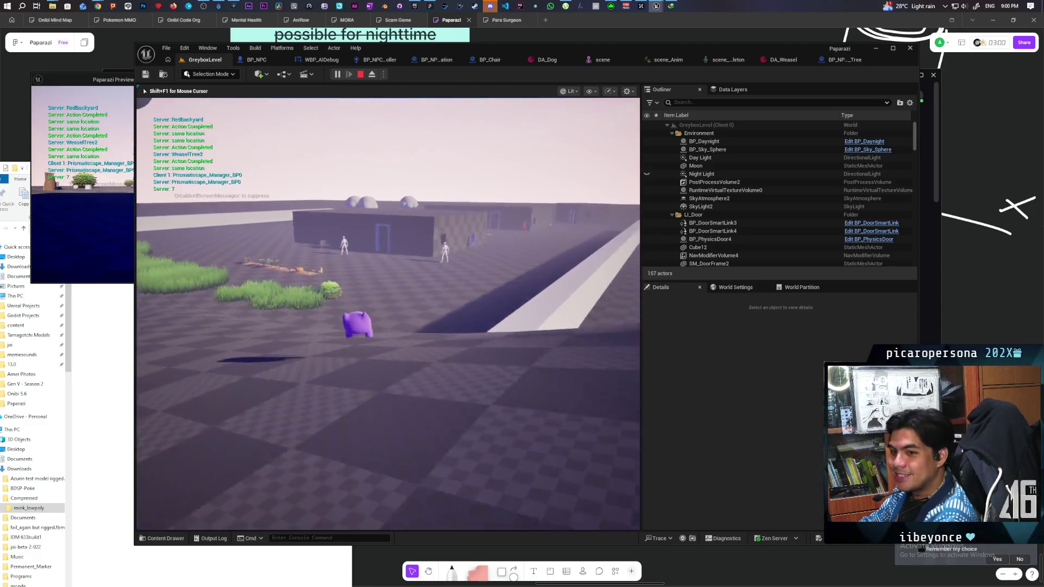
key(w)
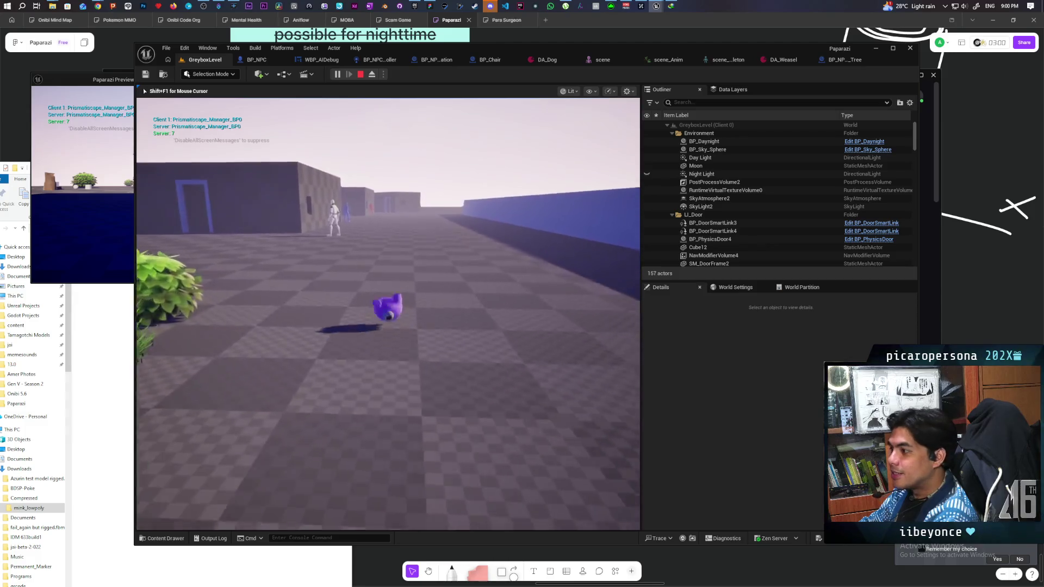
key(w)
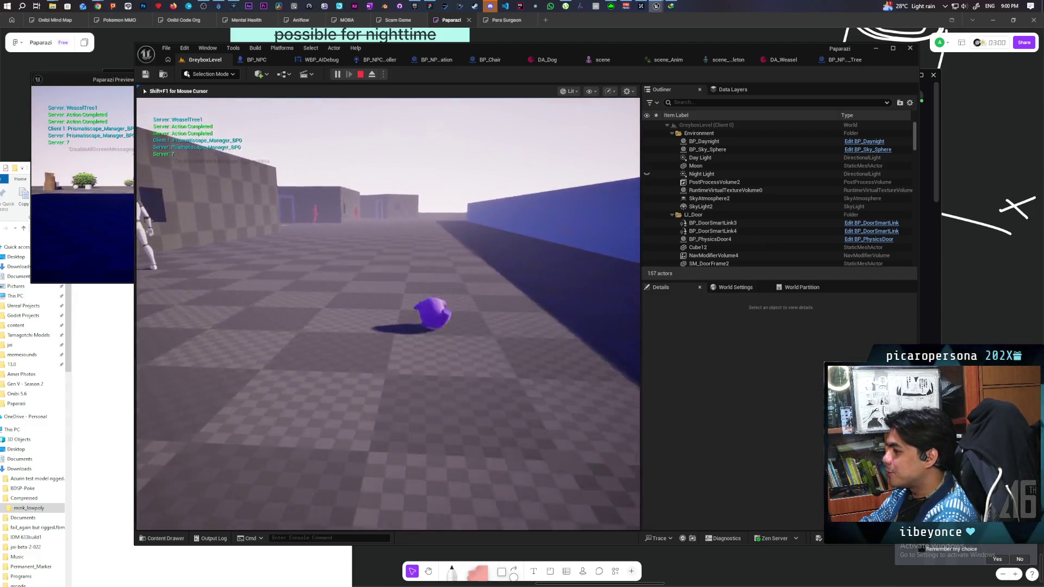
key(a)
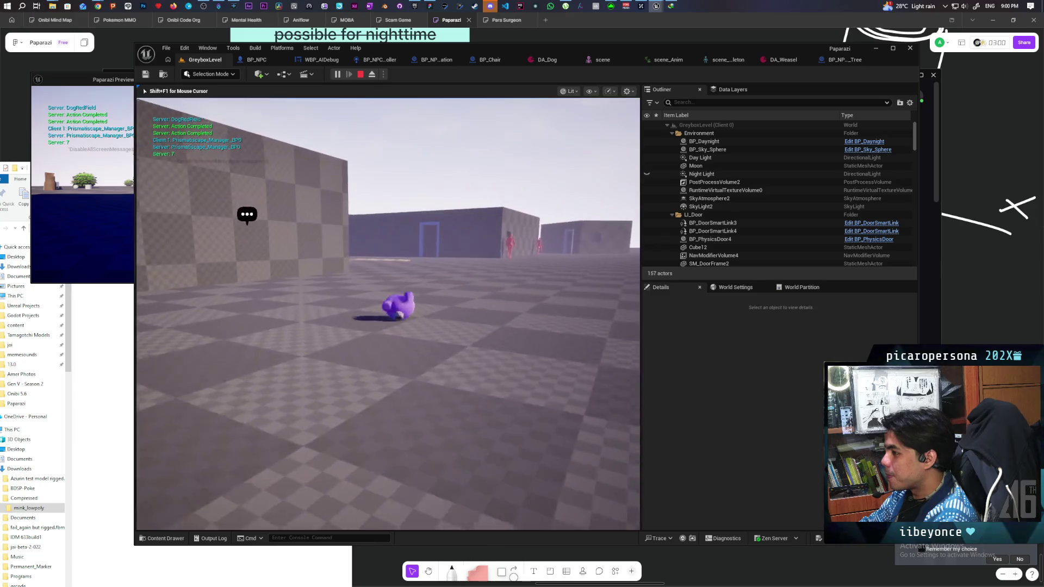
key(d)
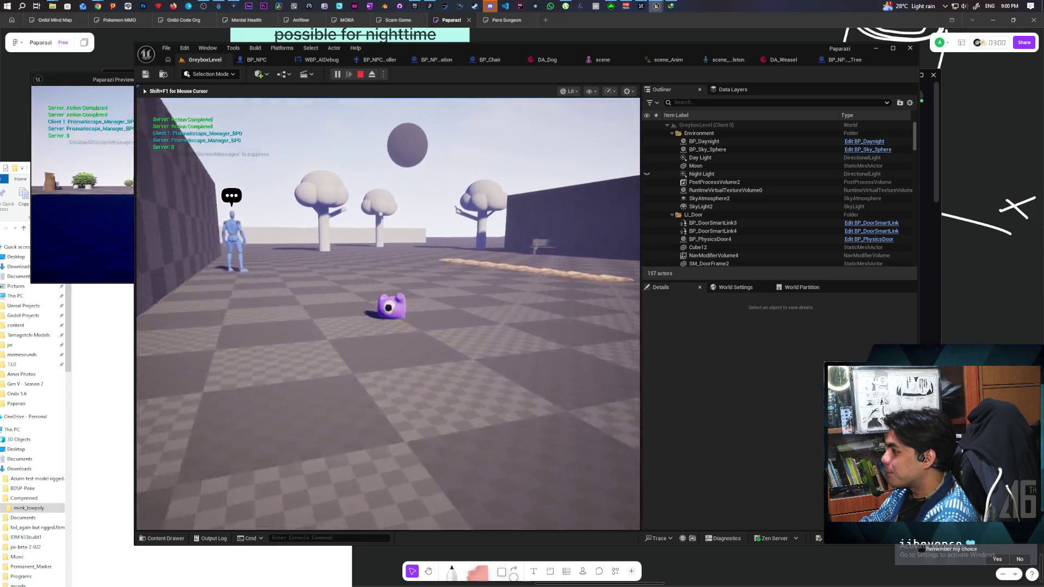
key(w)
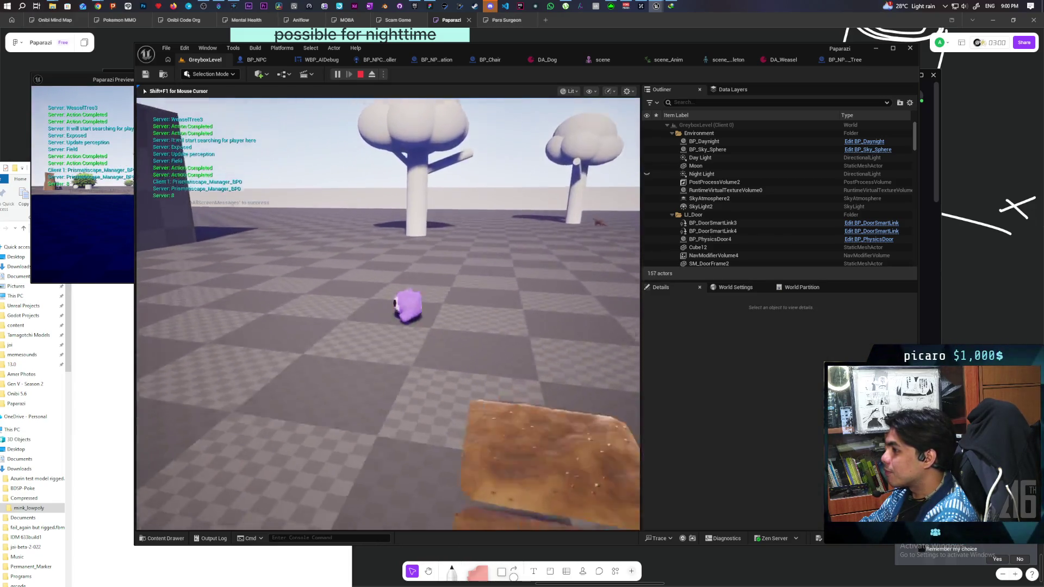
key(w)
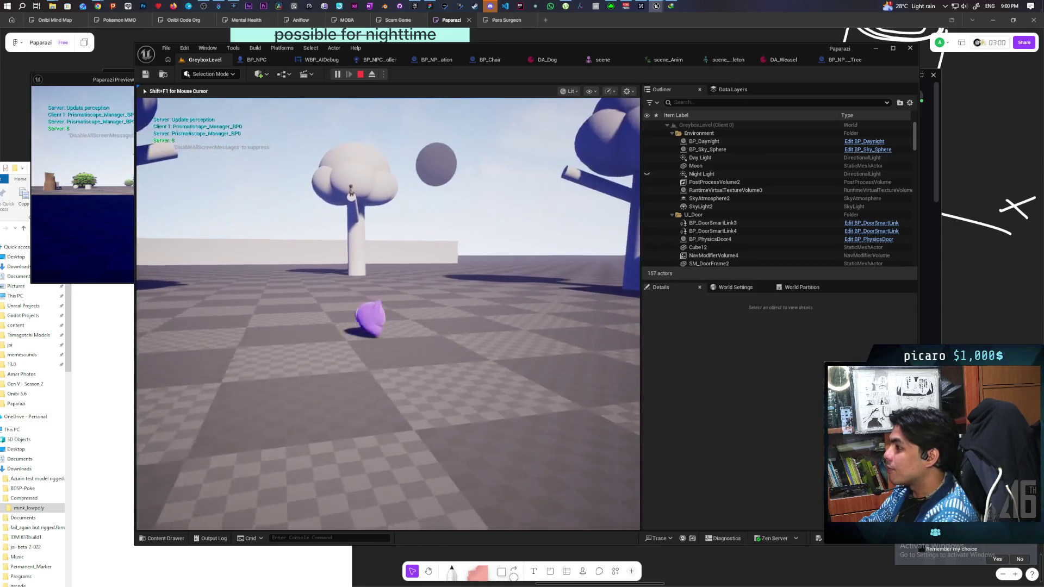
key(w)
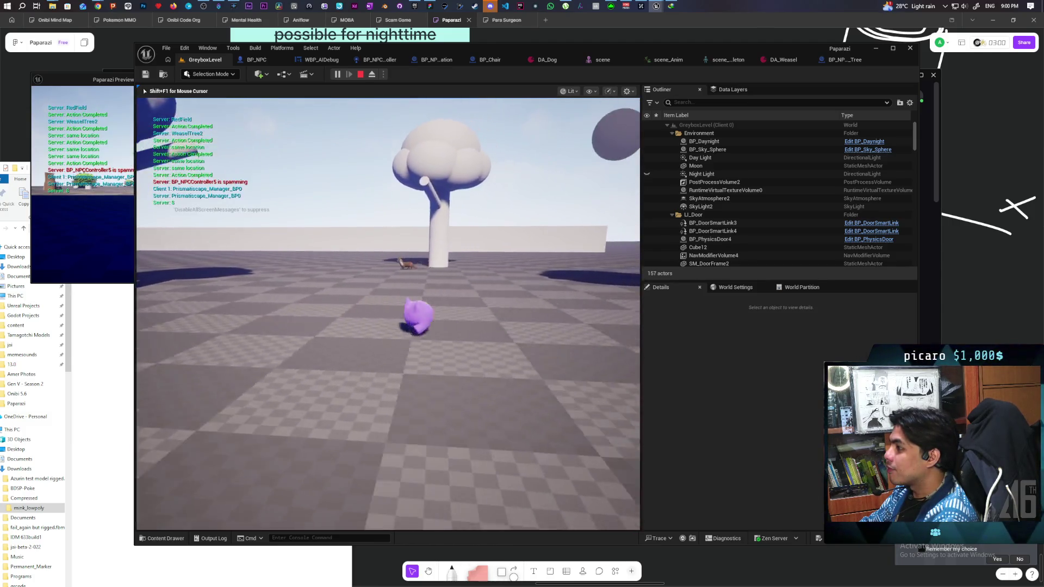
- Follow the weasels between the trees until one reaches WeaselTree3, then stop playing
key(w)
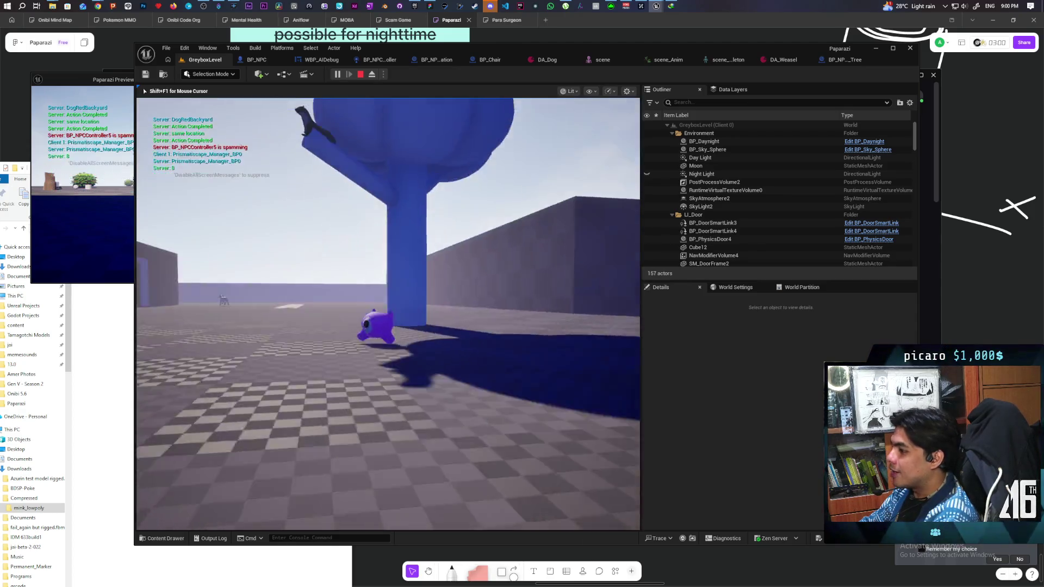
key(w)
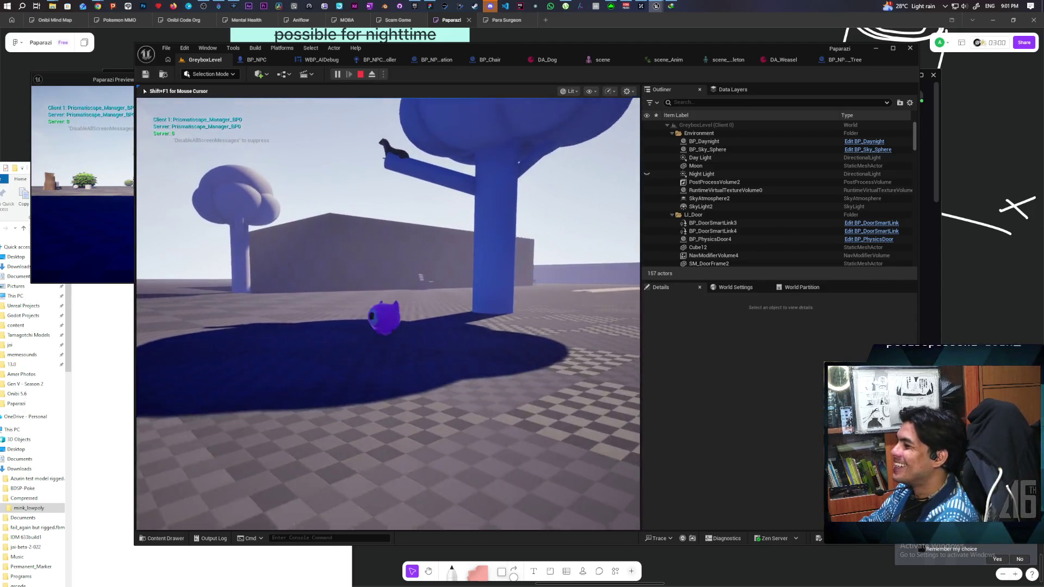
key(w)
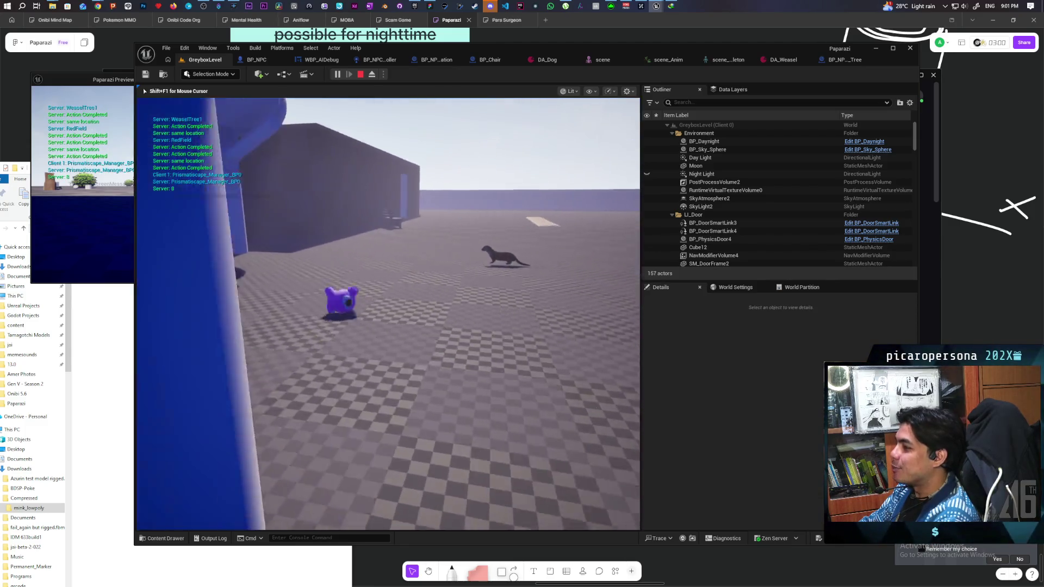
key(w)
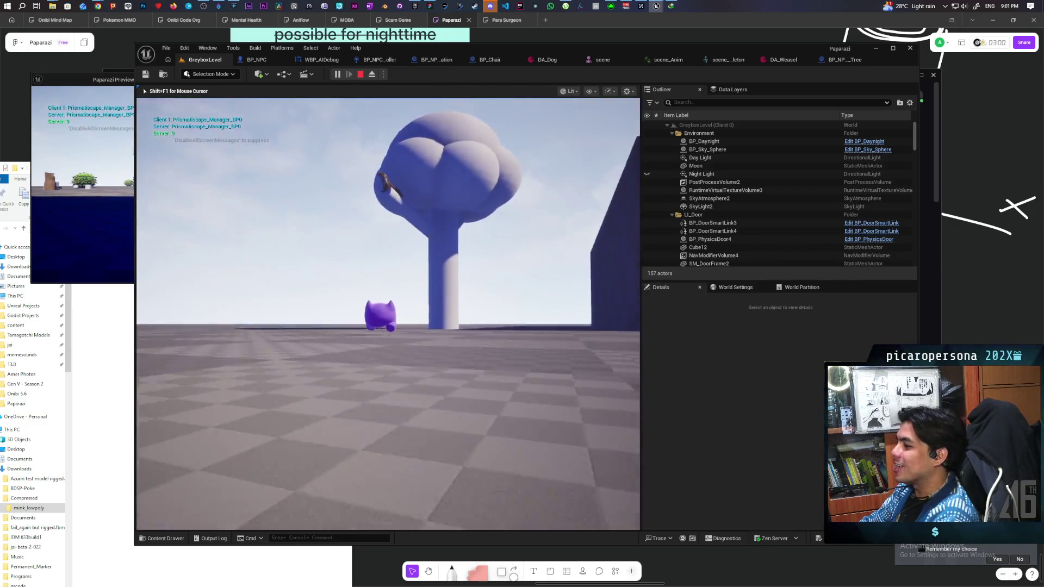
key(w)
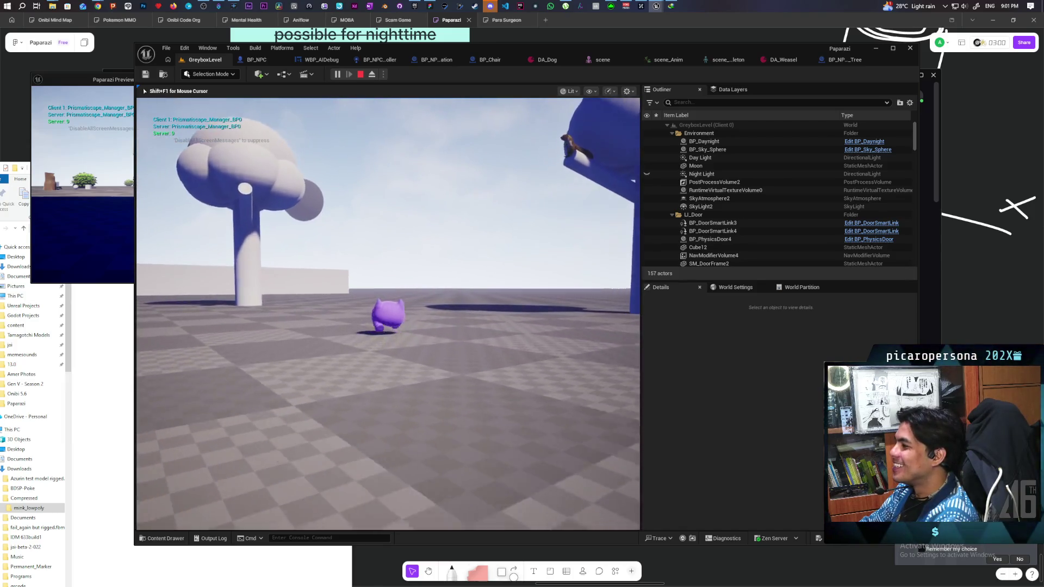
key(w)
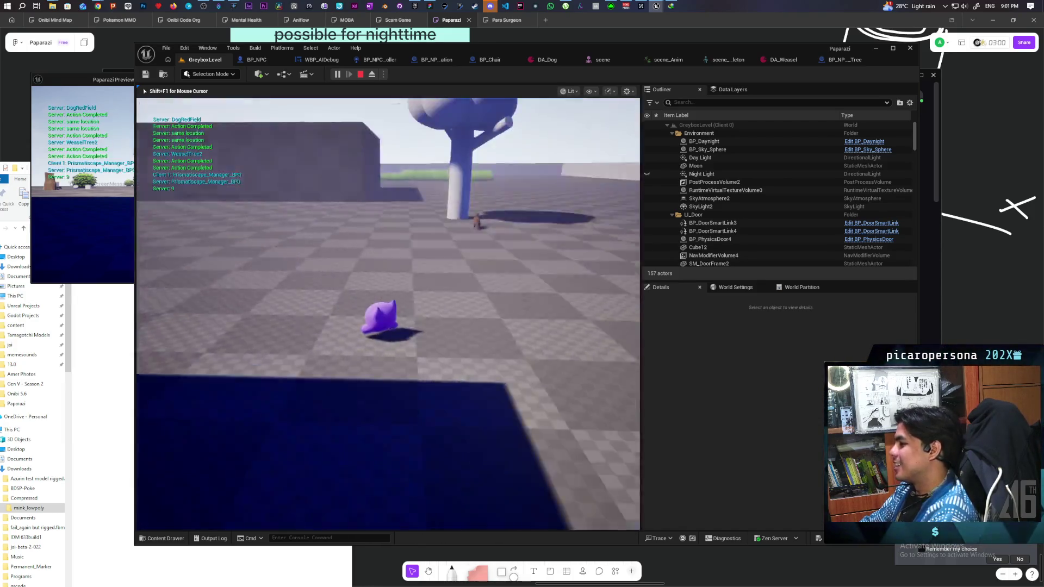
key(w)
key(w)
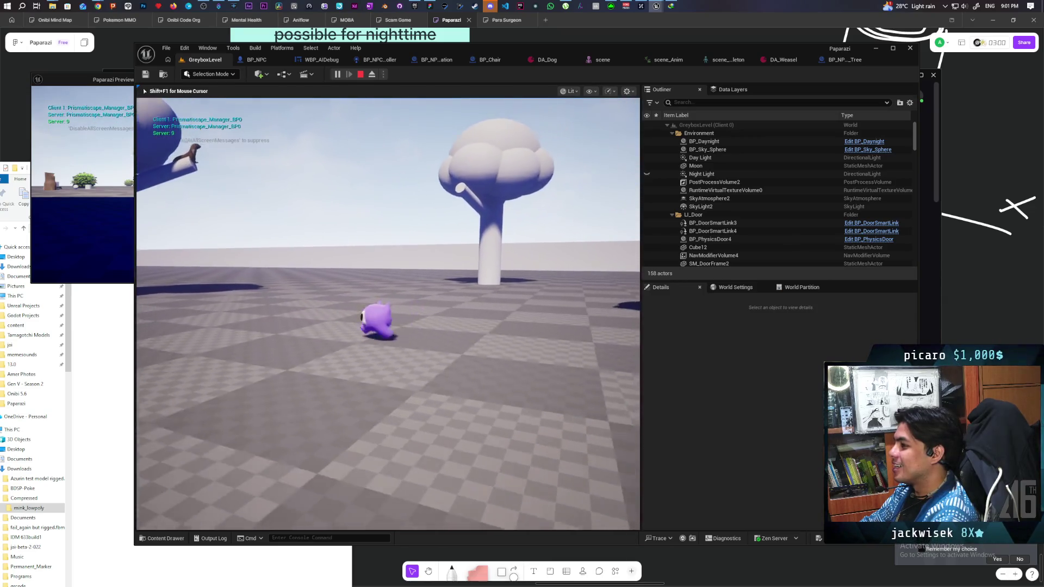
key(w)
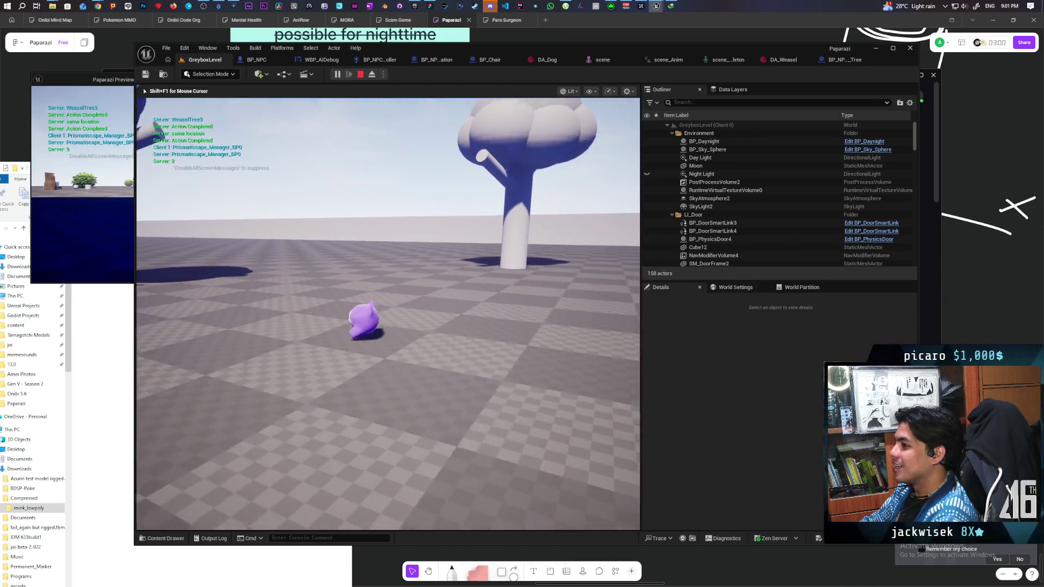
key(w)
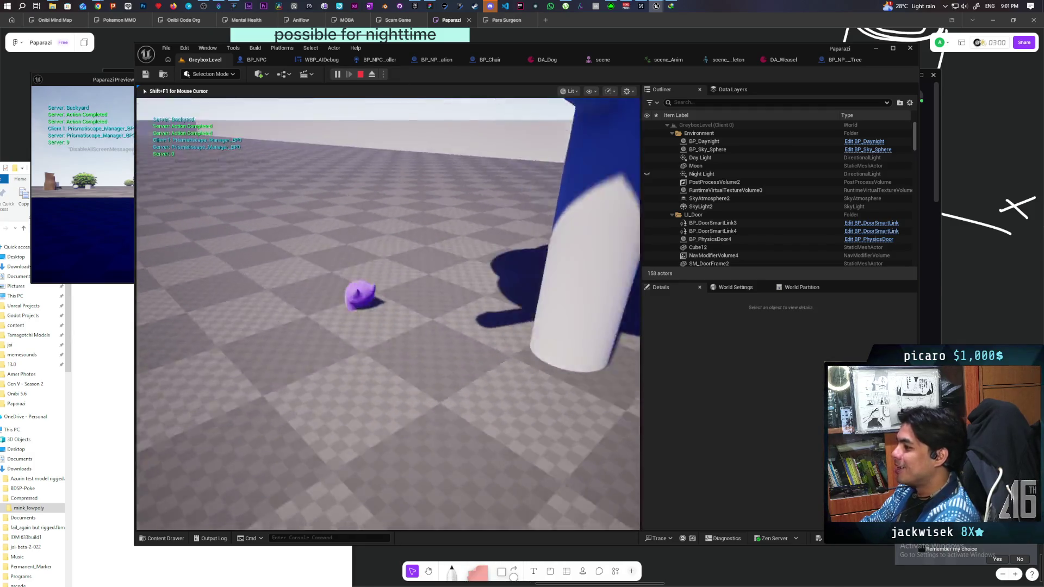
key(w)
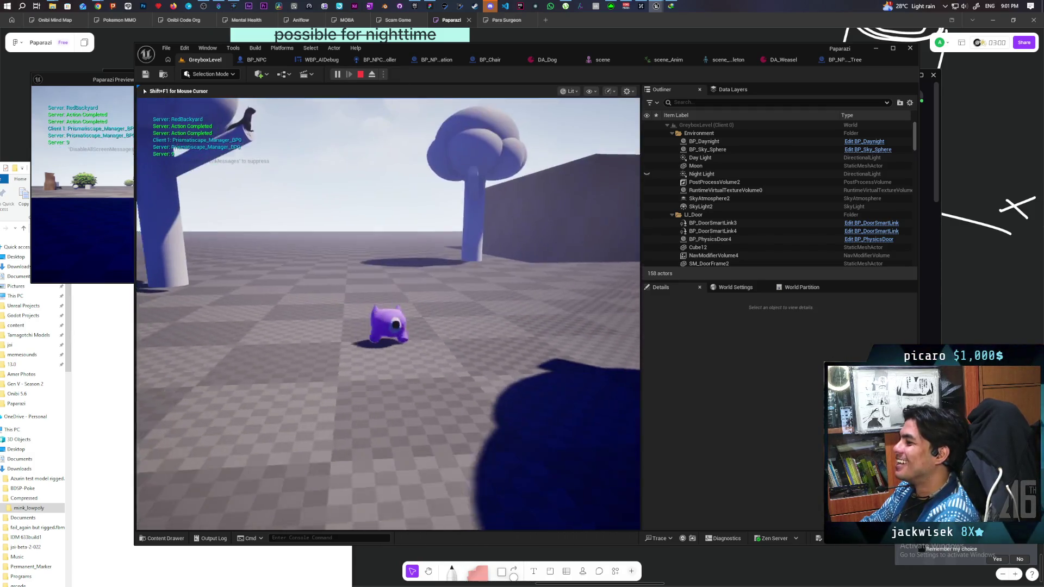
key(w)
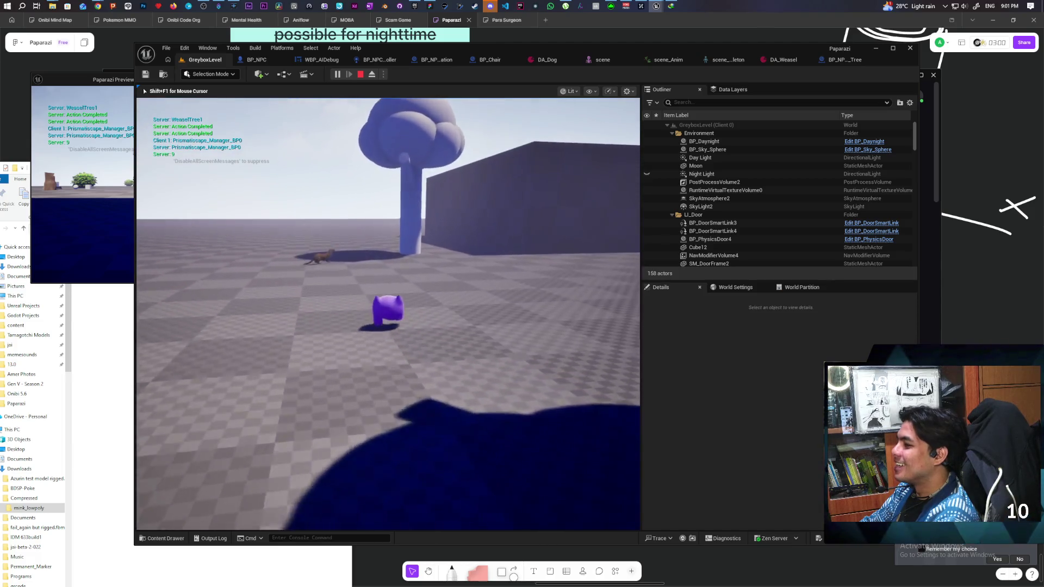
key(w)
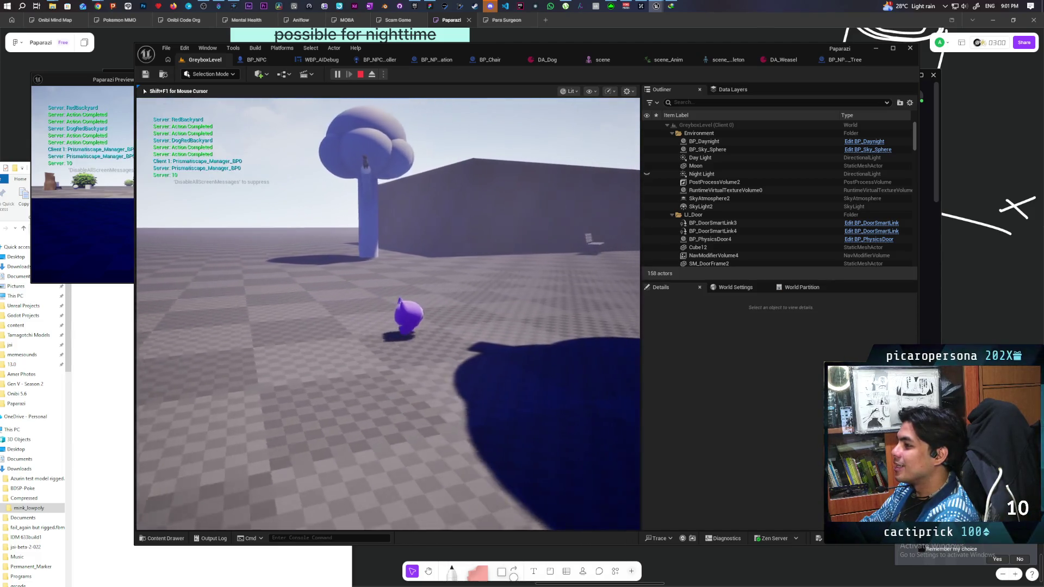
key(w)
key(w)
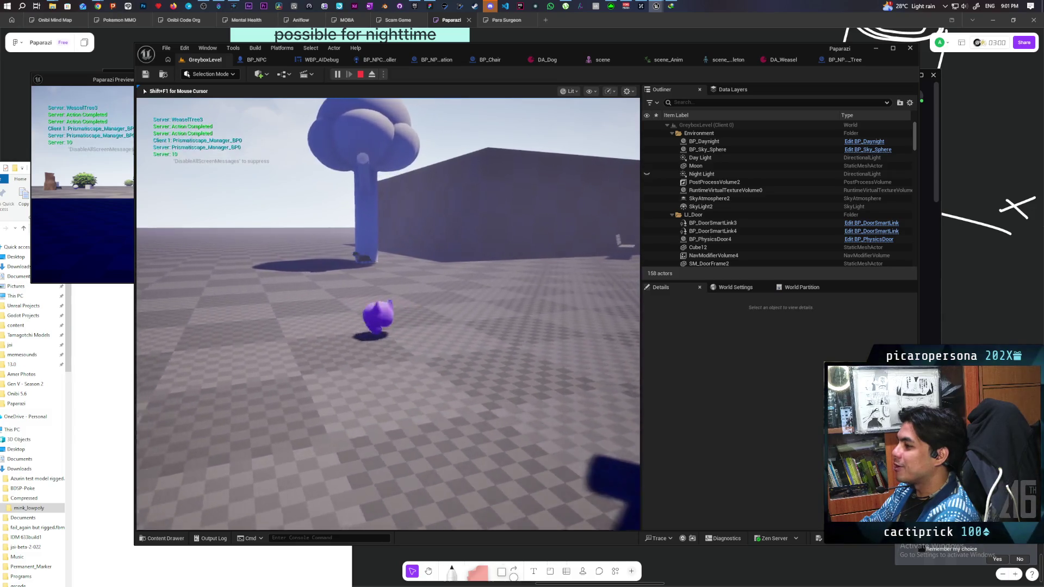
key(w)
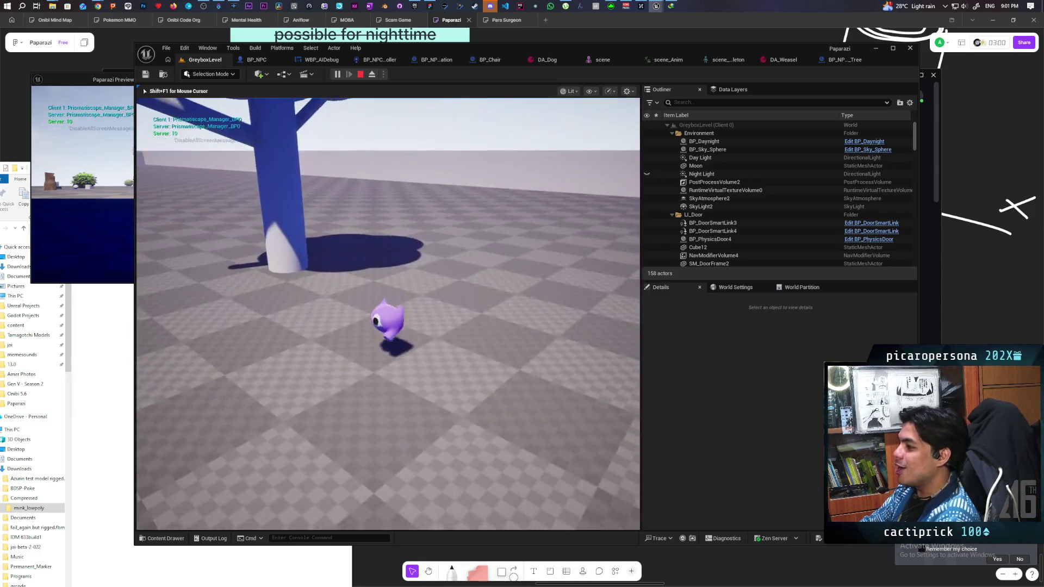
key(a)
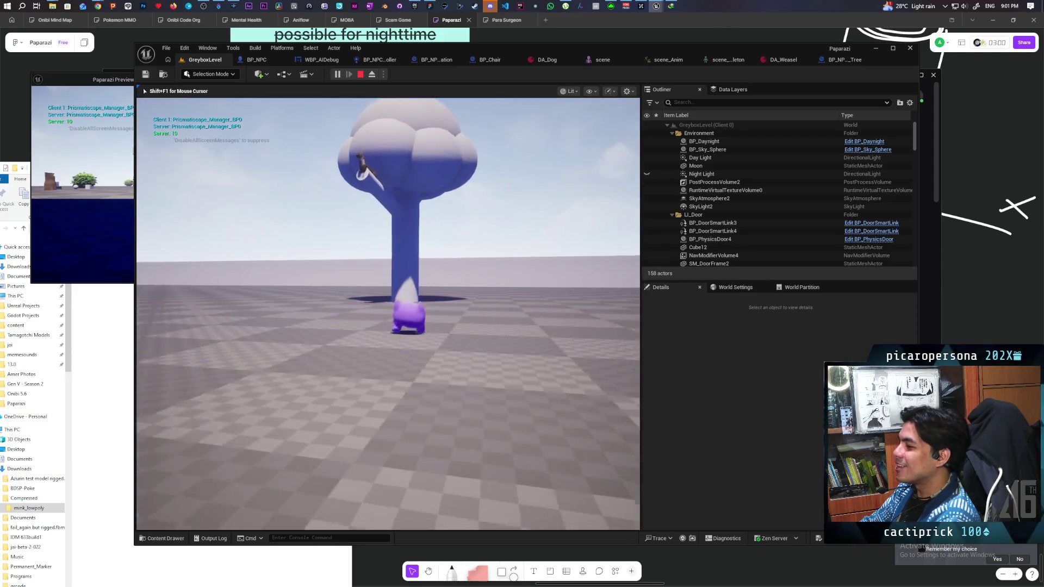
key(a)
key(w)
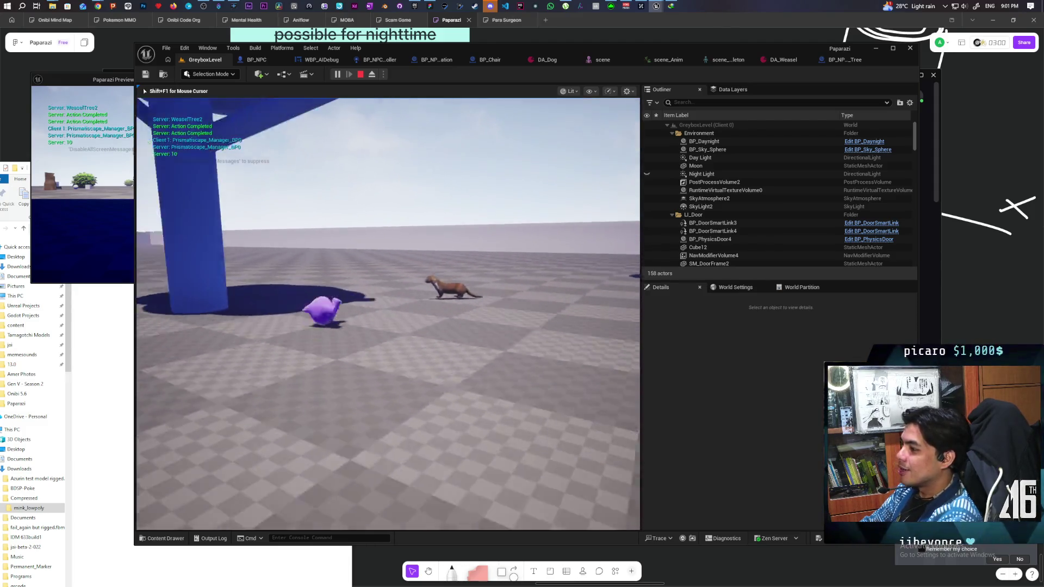
key(w)
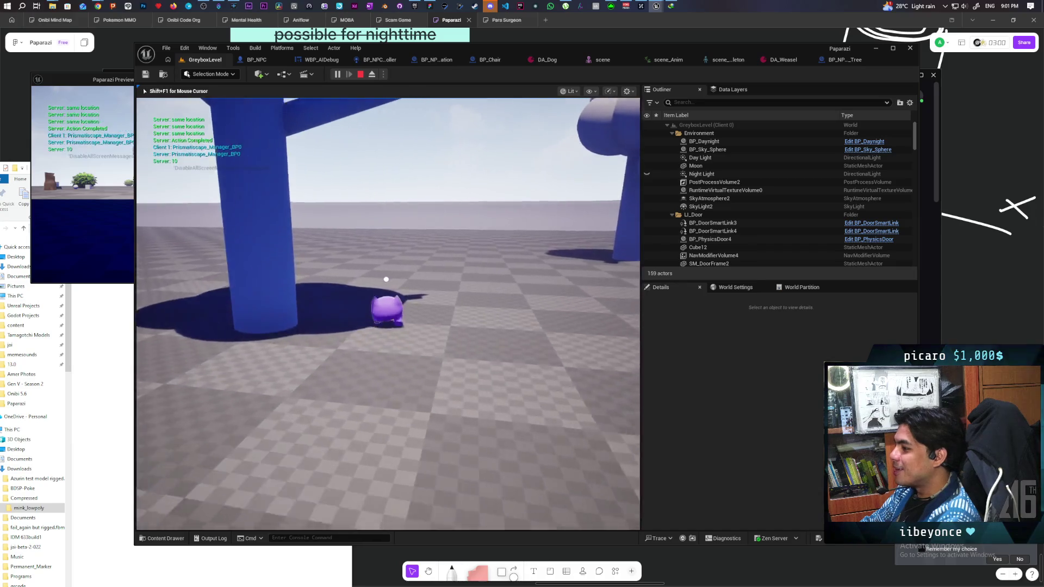
key(s)
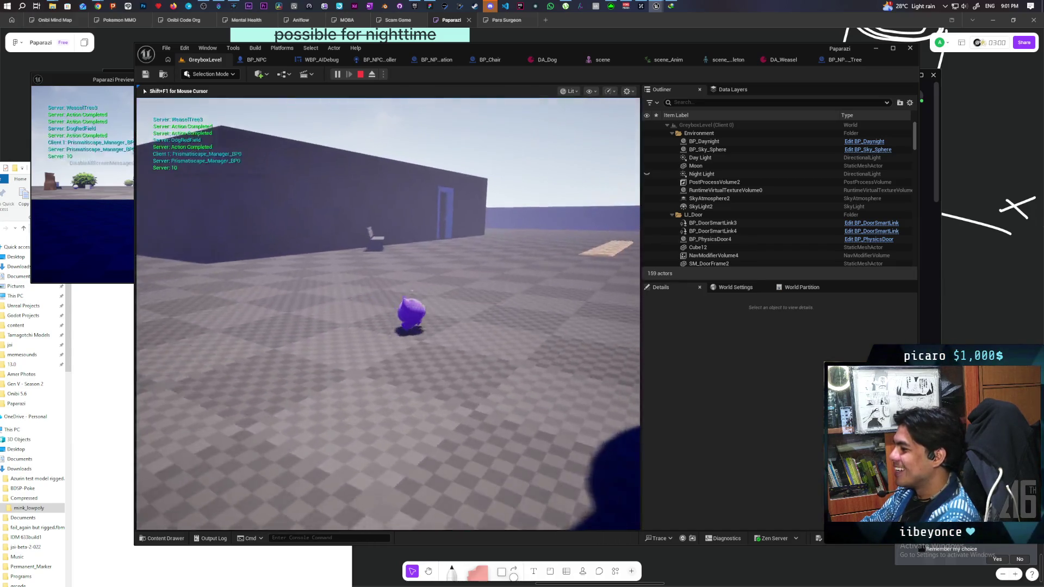
key(Escape)
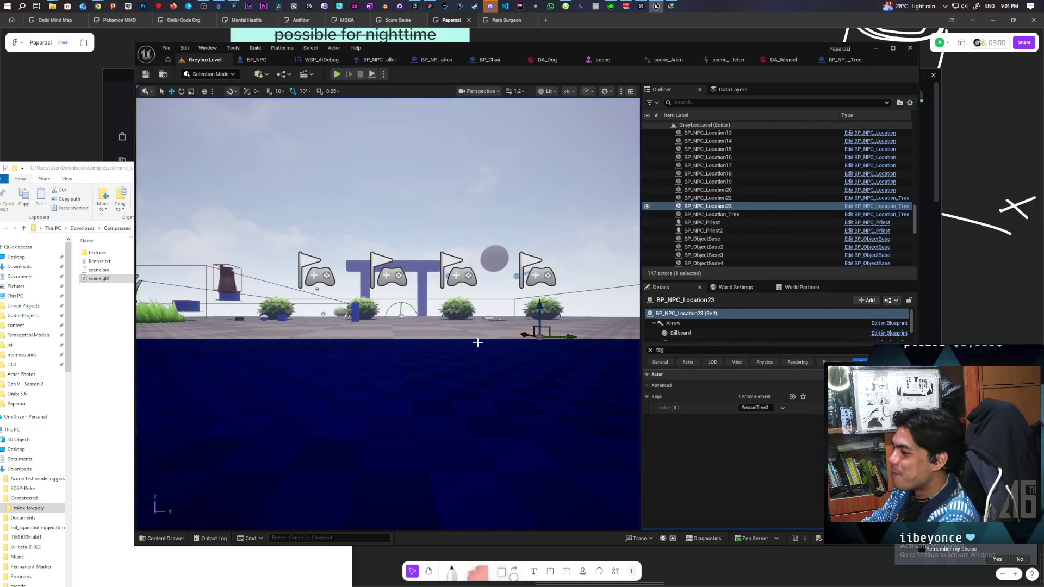
- Delete the C_Bonk component from BP_NPC_Dog, save the level, and select the Weasel
key(w)
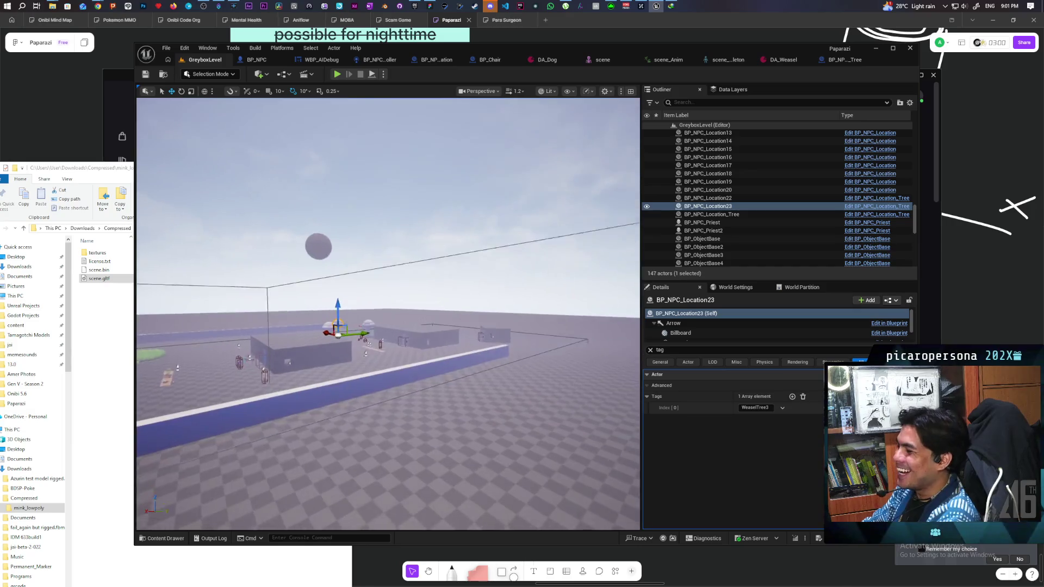
key(w)
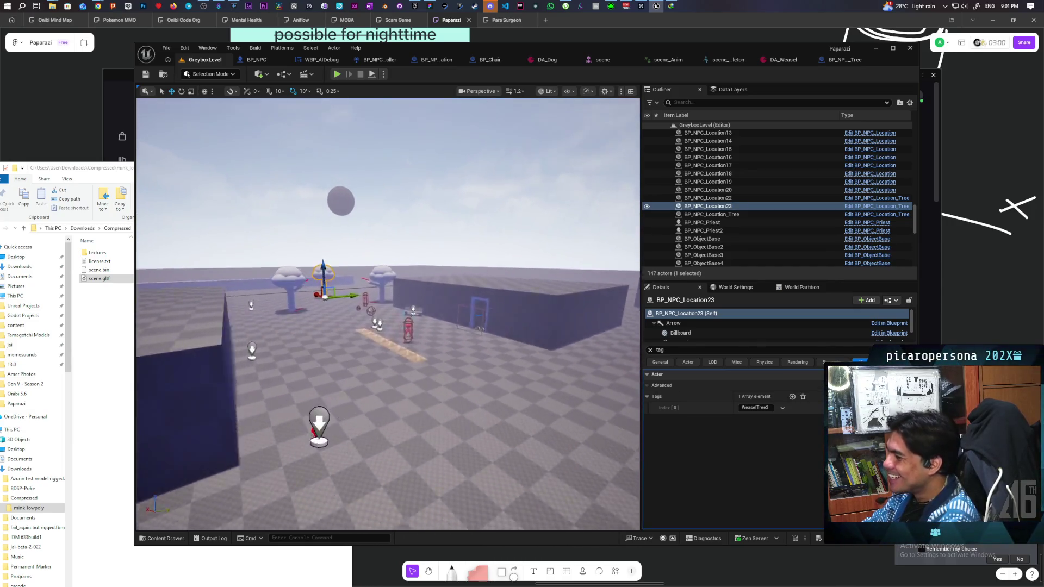
key(w)
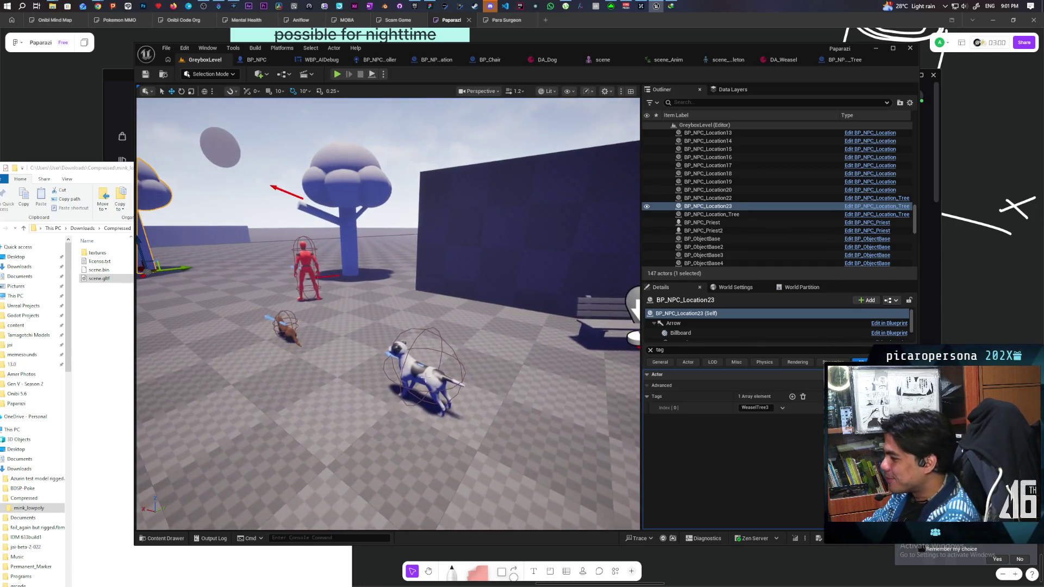
click(424, 375)
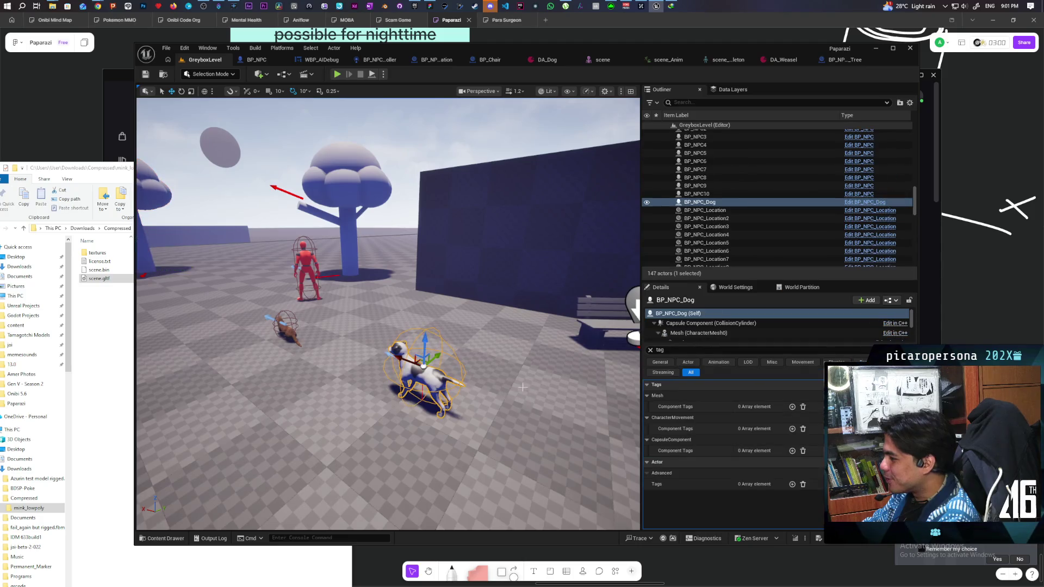
click(650, 350)
scroll(701, 327, down, 2)
scroll(705, 328, up, 1)
click(708, 330)
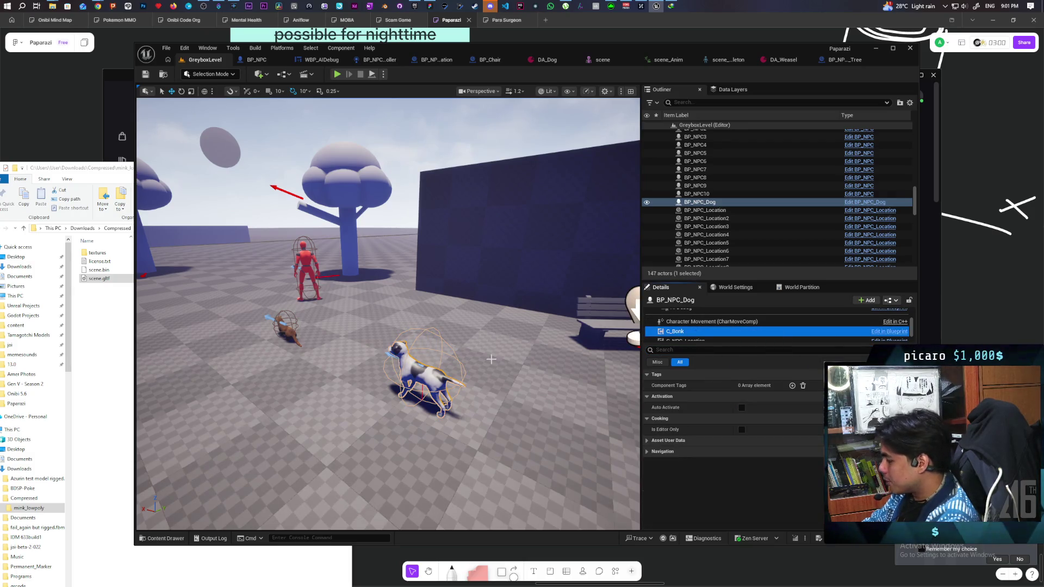
key(Delete)
click(146, 74)
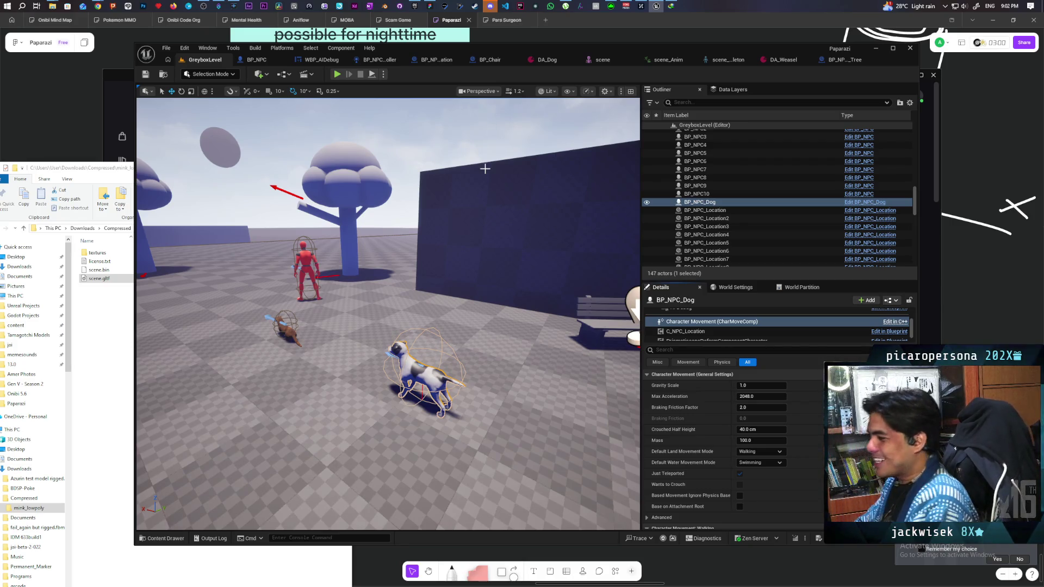
mouse_move(335, 316)
mouse_down()
mouse_move(453, 295)
mouse_move(385, 262)
mouse_move(380, 277)
mouse_move(401, 301)
mouse_up()
click(450, 296)
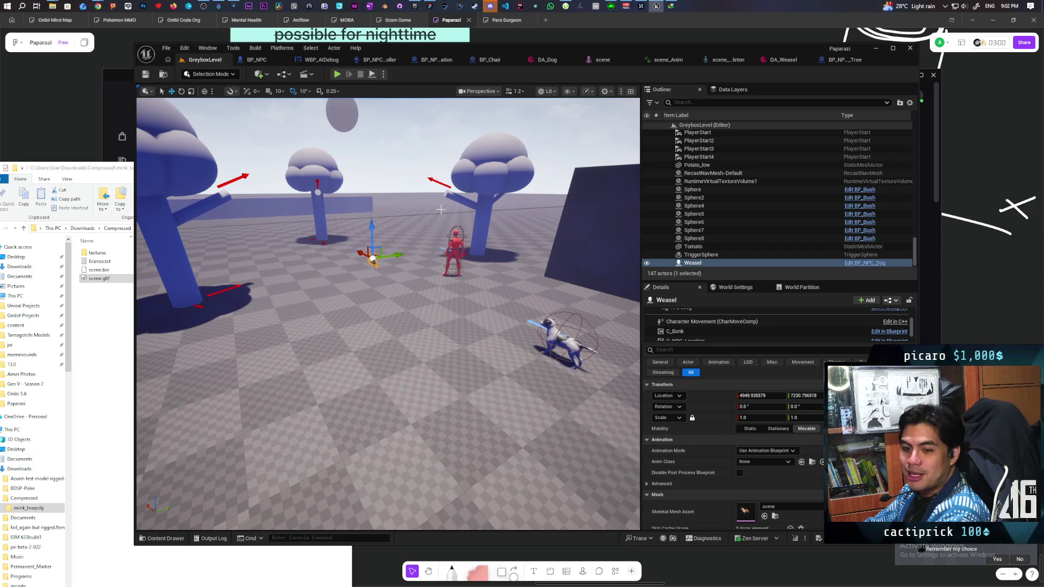
- Select the BP_NPC10 character near the tree and delete it from the level
mouse_move(440, 209)
mouse_down()
mouse_move(435, 229)
mouse_move(413, 215)
mouse_move(436, 370)
mouse_move(440, 320)
mouse_up()
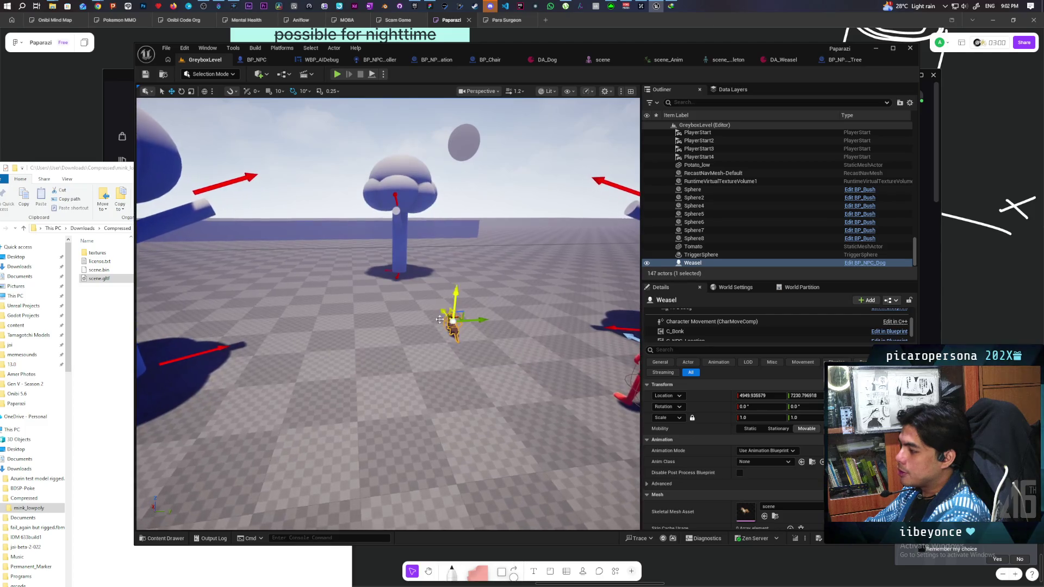
mouse_move(460, 369)
mouse_down()
mouse_move(418, 315)
mouse_move(326, 292)
mouse_up()
click(372, 250)
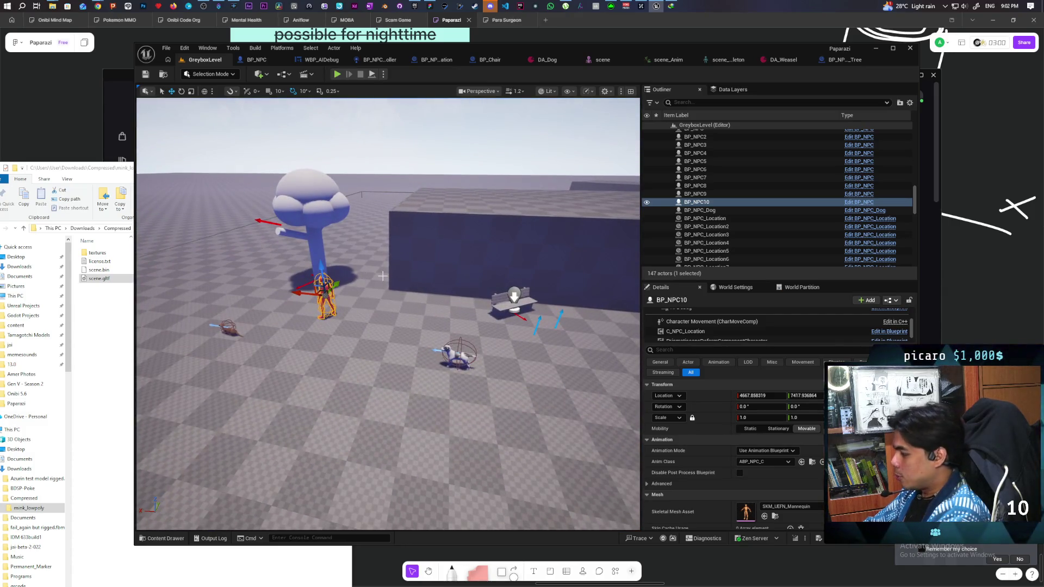
key(Delete)
mouse_move(388, 285)
mouse_down()
mouse_move(373, 282)
mouse_move(413, 281)
mouse_up()
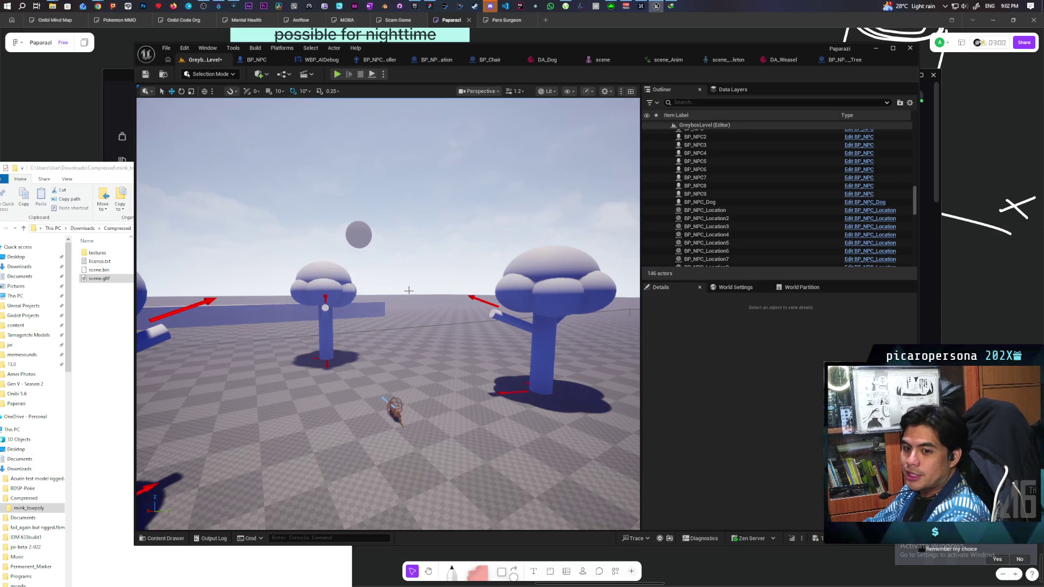
mouse_move(413, 280)
mouse_down()
mouse_move(435, 281)
mouse_move(437, 313)
mouse_up()
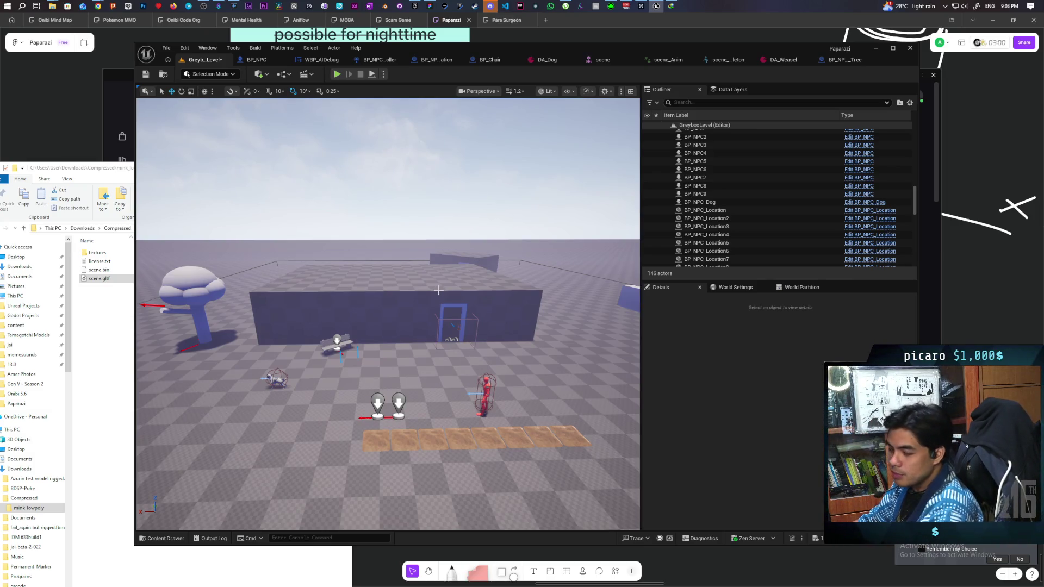
mouse_move(457, 321)
mouse_down()
mouse_move(396, 272)
mouse_move(405, 332)
mouse_move(394, 315)
mouse_move(403, 333)
mouse_move(399, 325)
mouse_up()
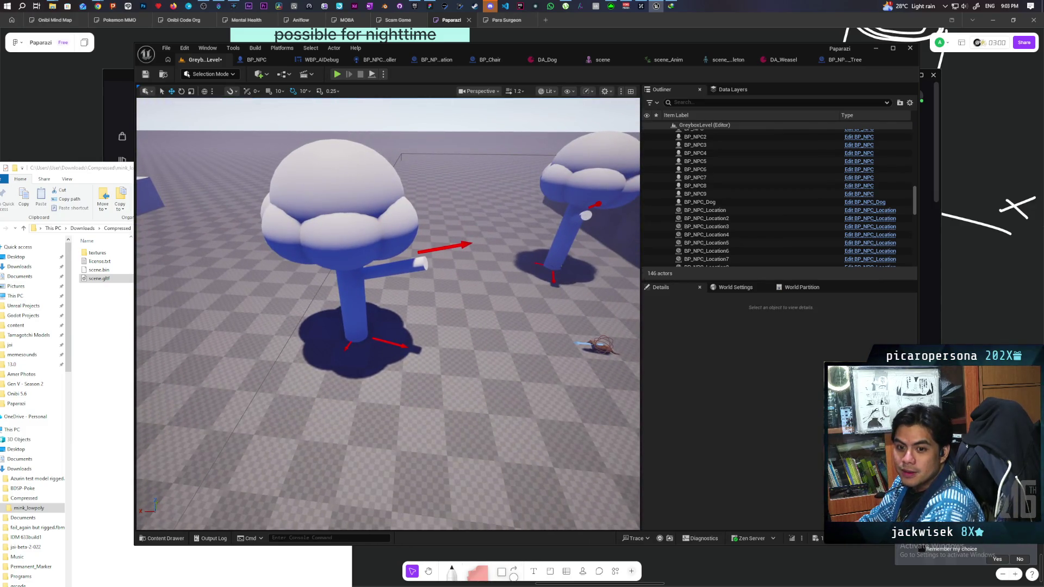
- Save GreyboxLevel with Ctrl+S to keep BP_NPC10's removal
drag(399, 325, 391, 318)
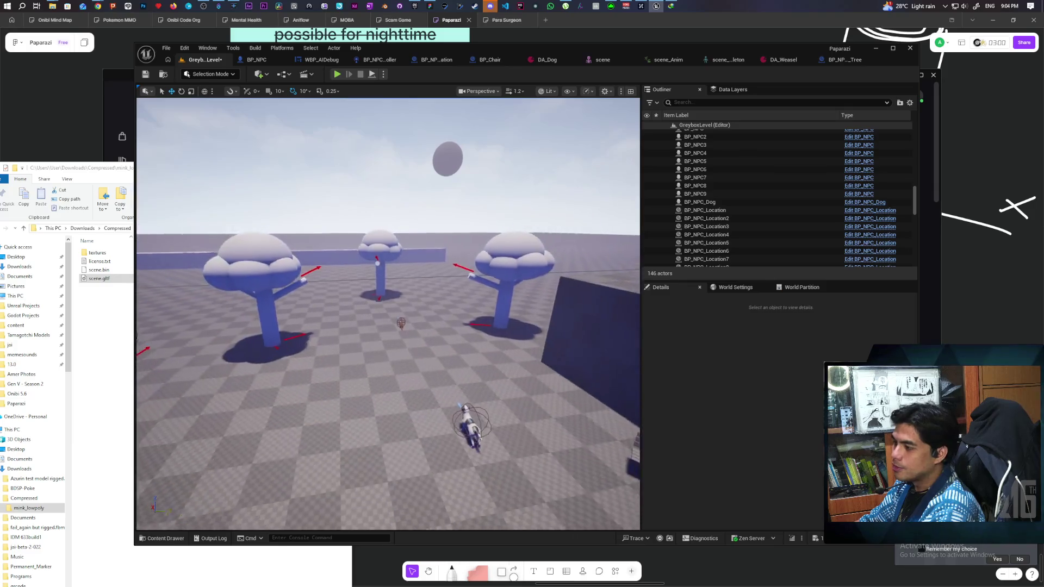
key(ctrl+s)
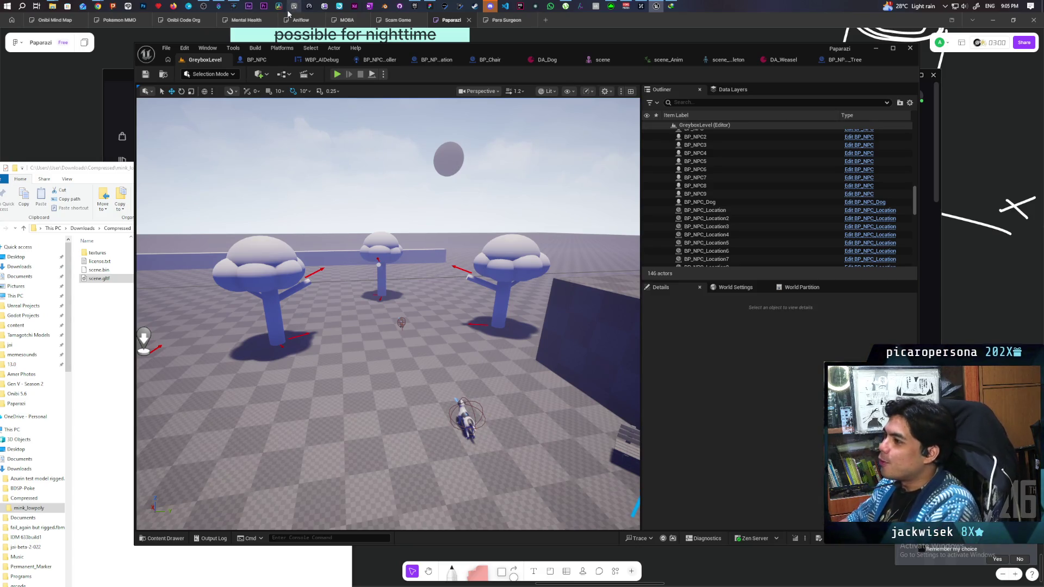
mouse_move(99, 6)
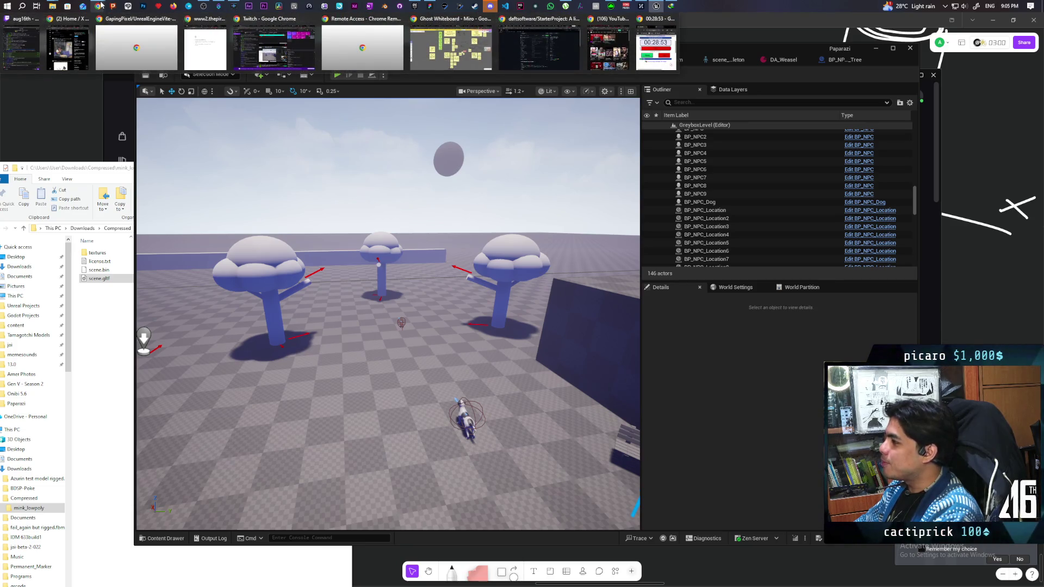
- Pan over the Ghost Whiteboard's level sketches and toilet photos, then minimize Chrome
click(456, 64)
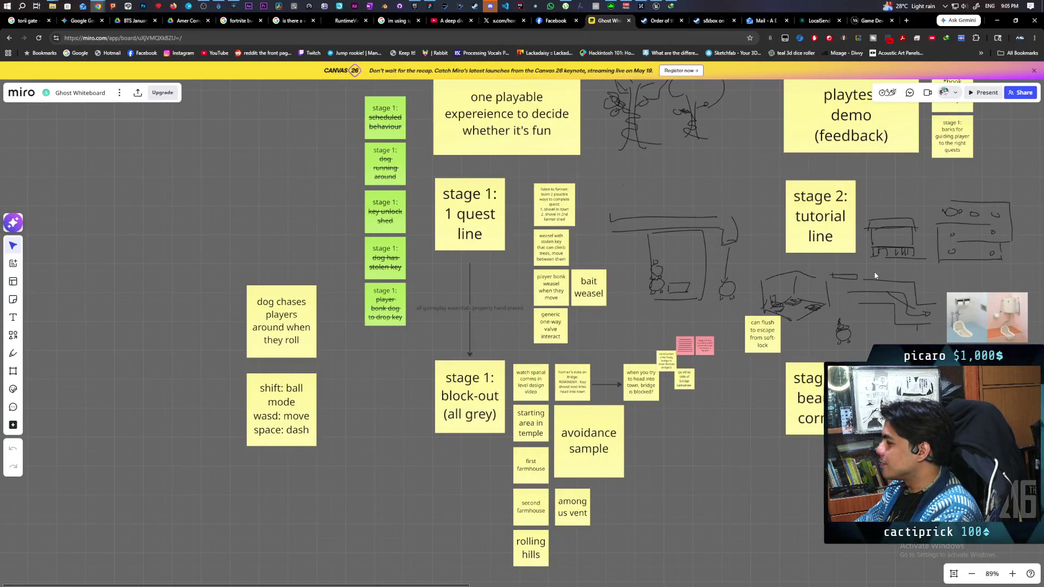
scroll(874, 276, right, 5)
scroll(627, 299, up, 8)
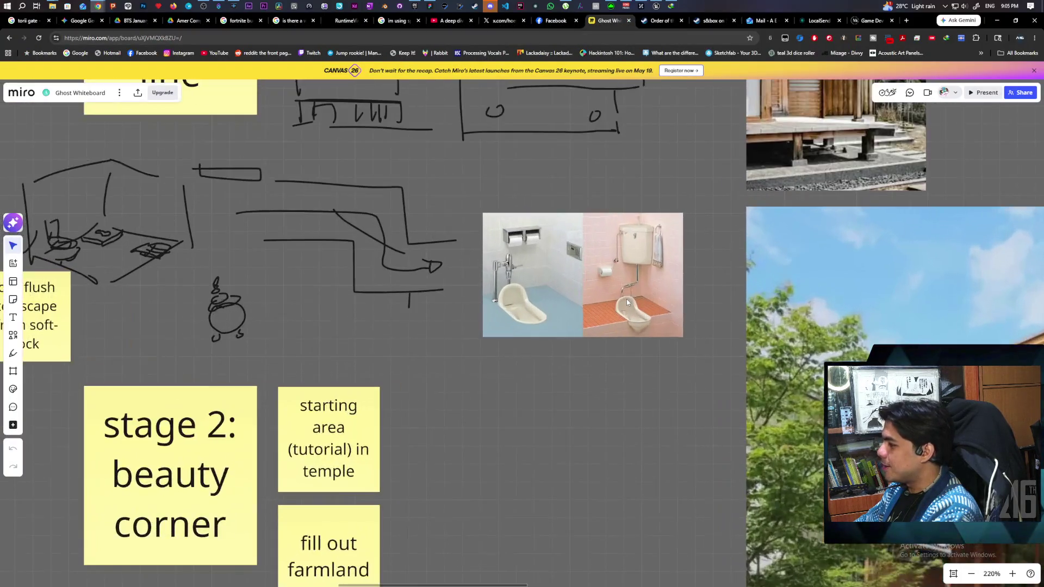
scroll(626, 299, up, 2)
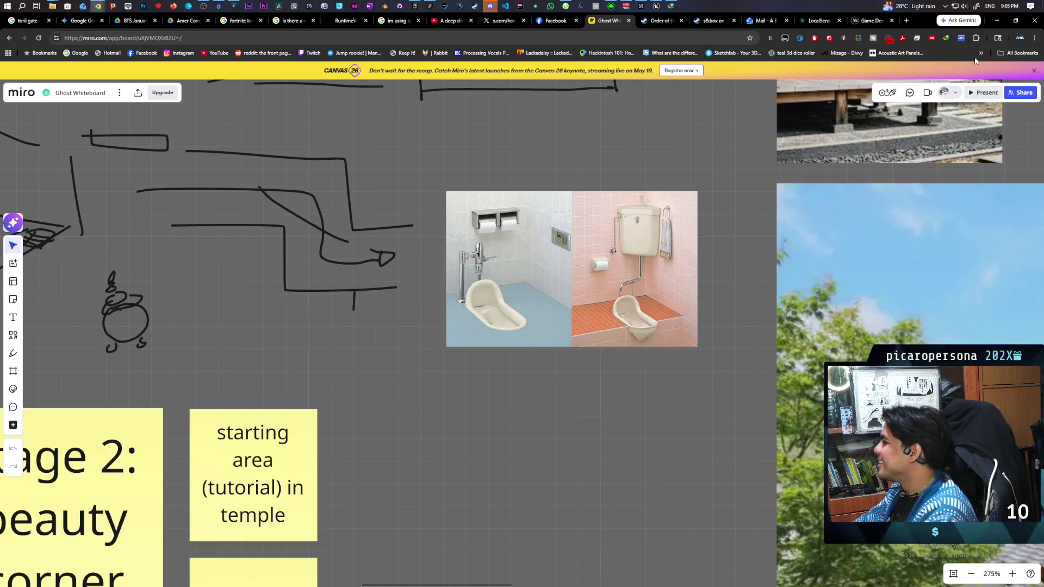
scroll(652, 190, left, 6)
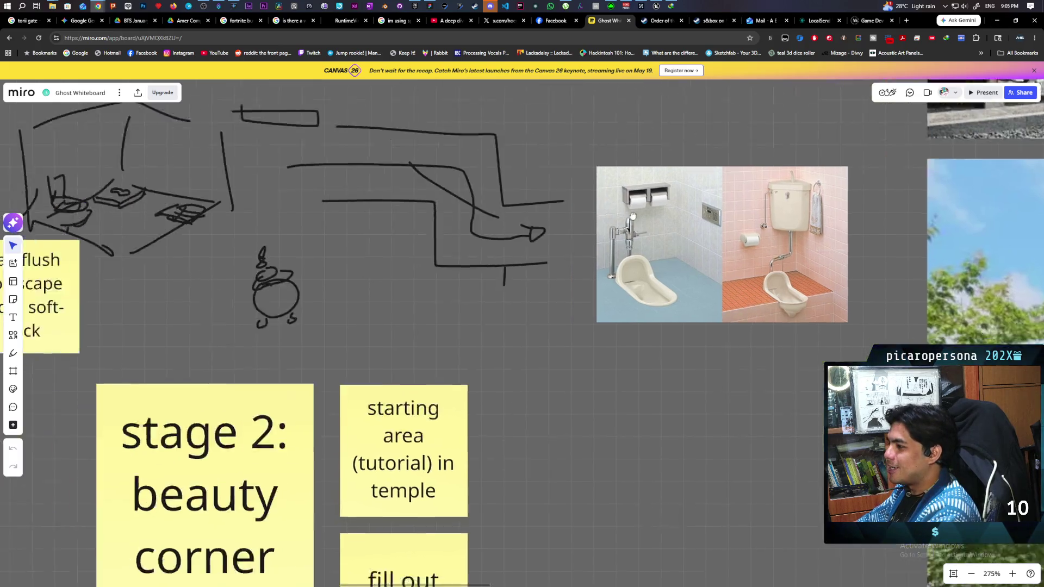
scroll(568, 238, left, 2)
scroll(569, 238, up, 1)
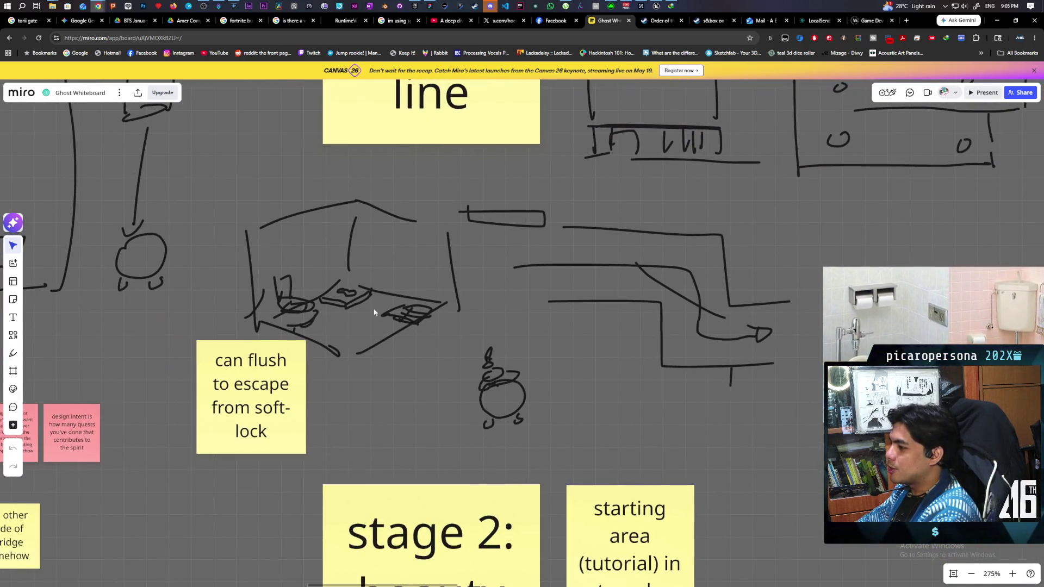
scroll(568, 308, right, 3)
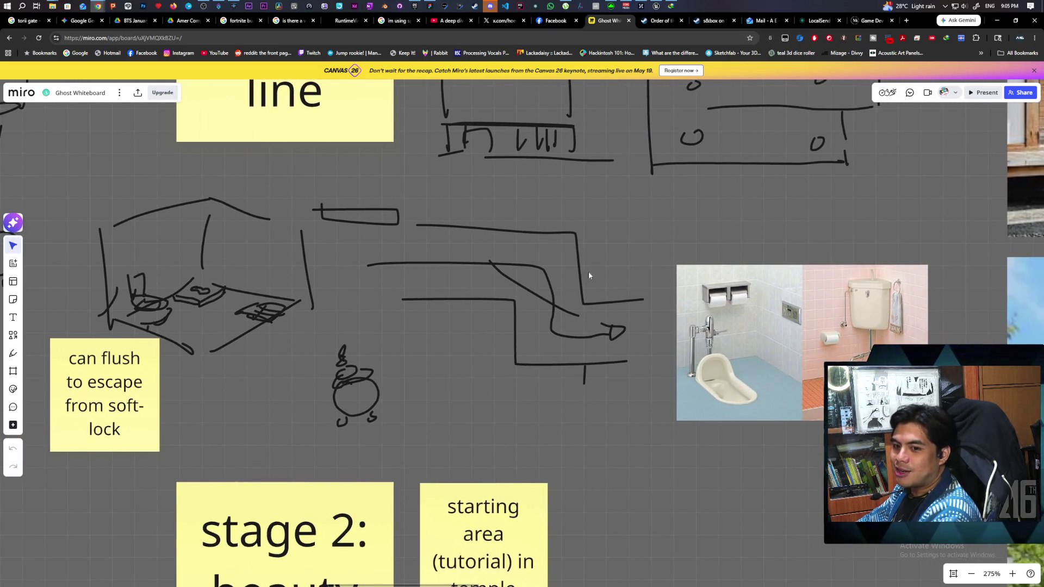
scroll(587, 274, right, 2)
click(994, 21)
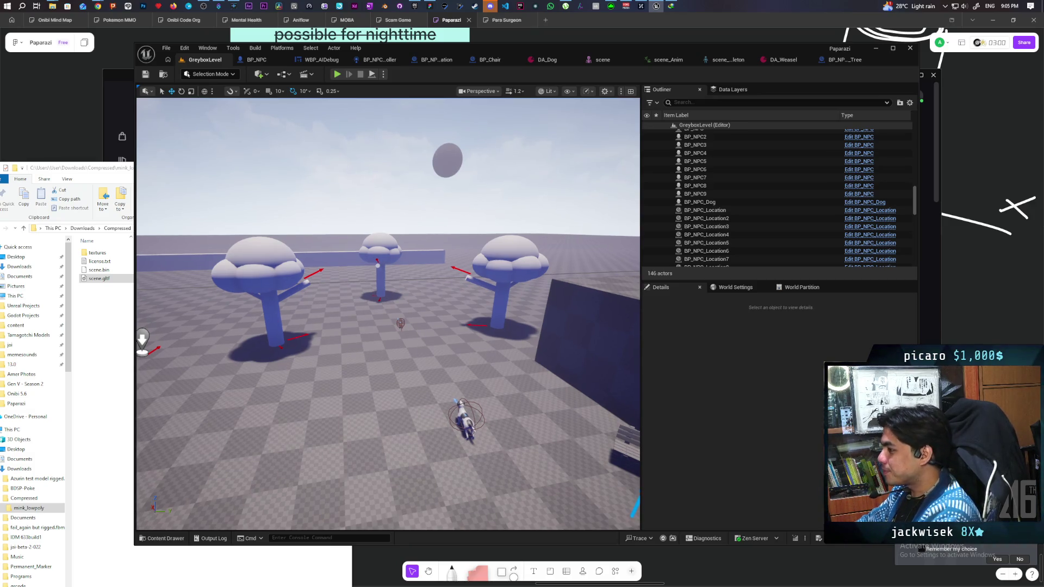
- Launch the level as a Standalone Game, then close its two console windows
right_click(489, 212)
click(353, 95)
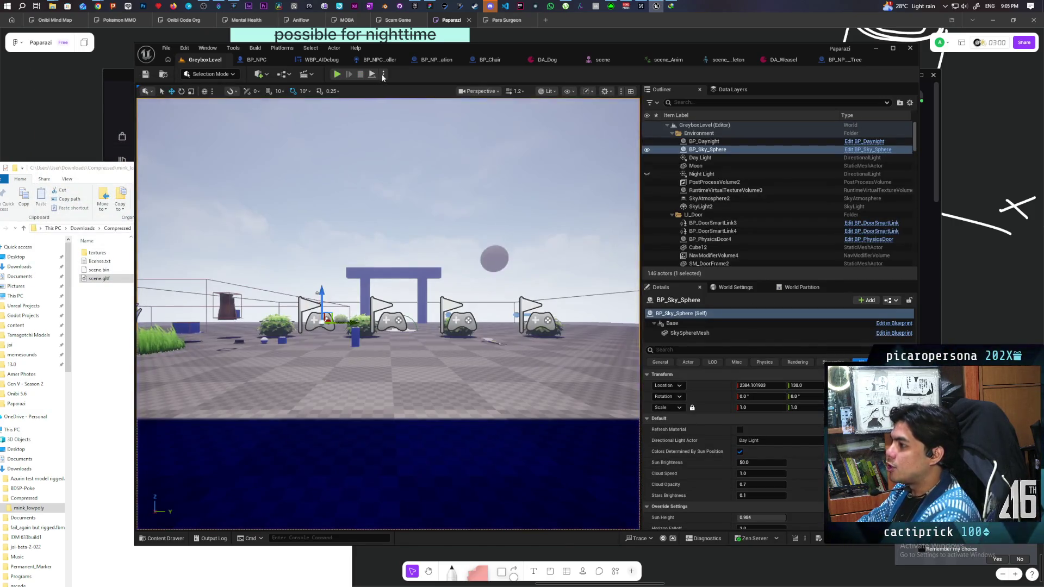
click(383, 74)
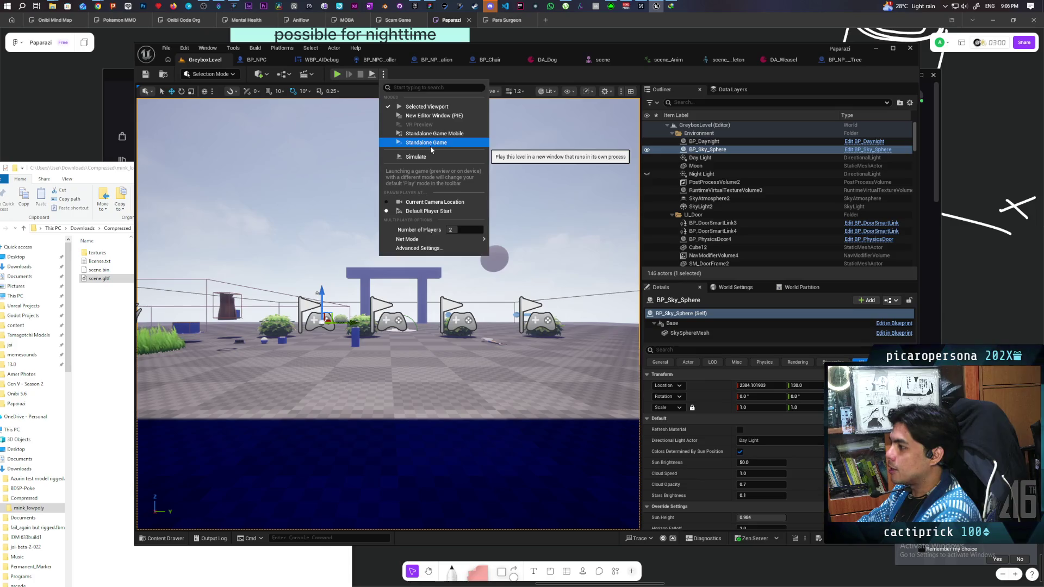
click(431, 143)
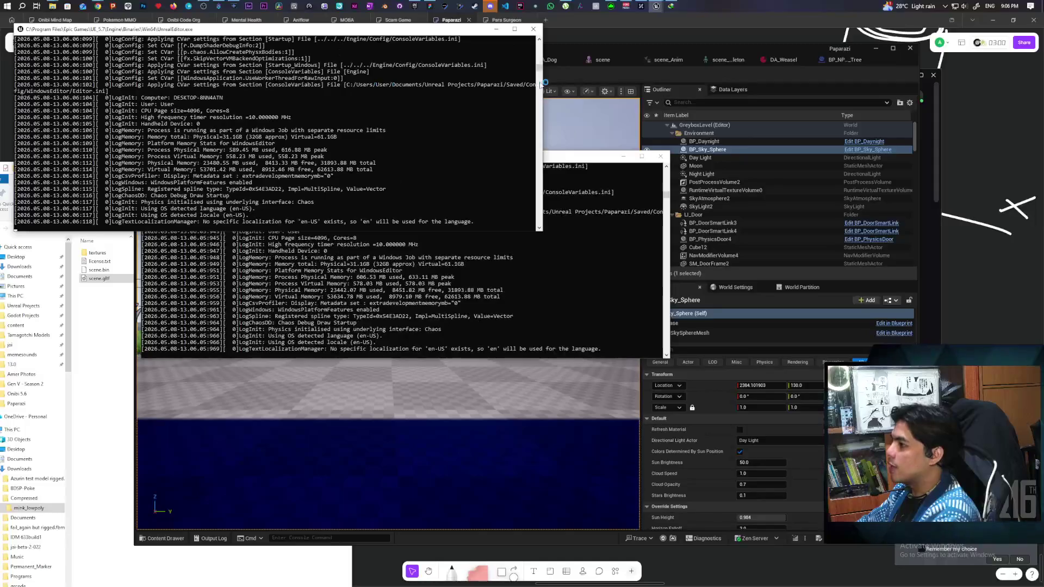
click(532, 29)
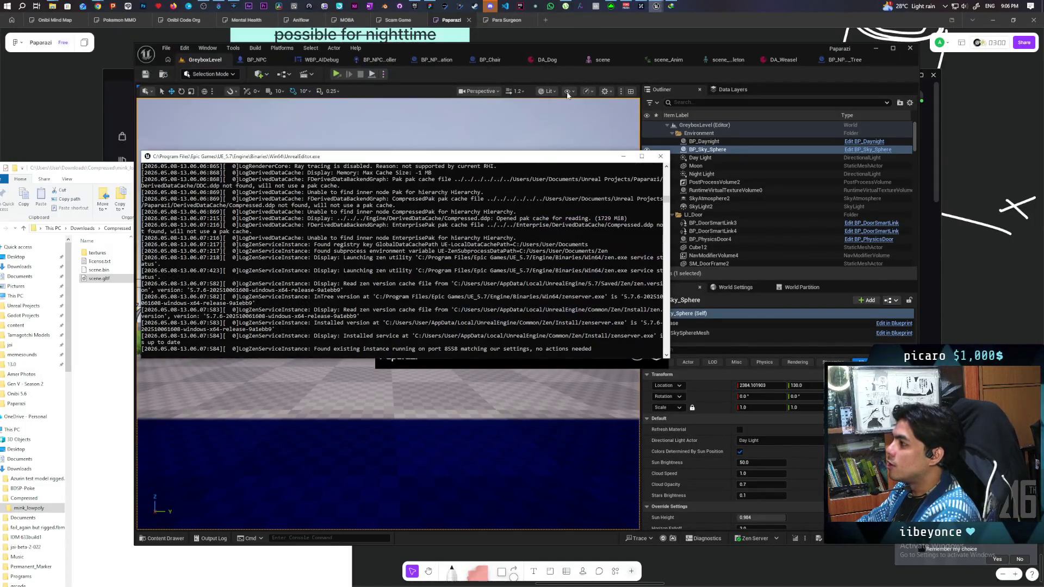
click(660, 157)
- Switch the play mode to Selected Viewport and start the playtest
click(384, 75)
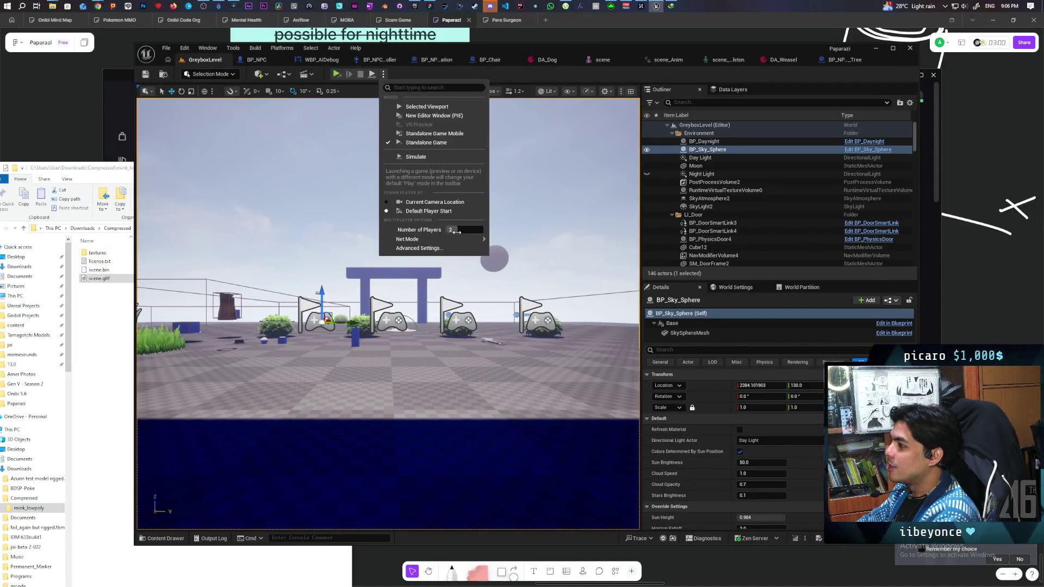
mouse_move(481, 244)
click(383, 74)
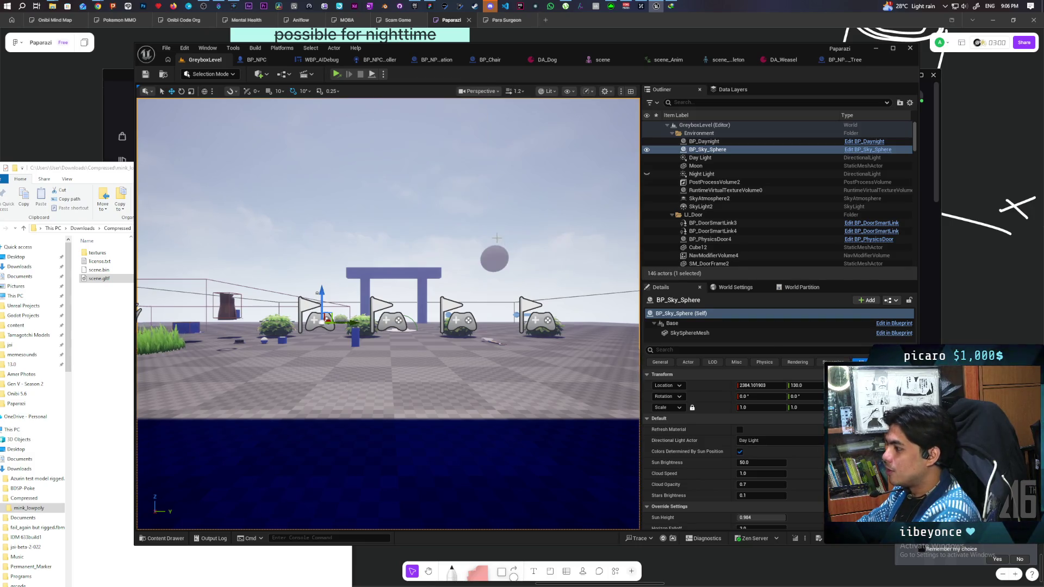
click(384, 74)
click(409, 107)
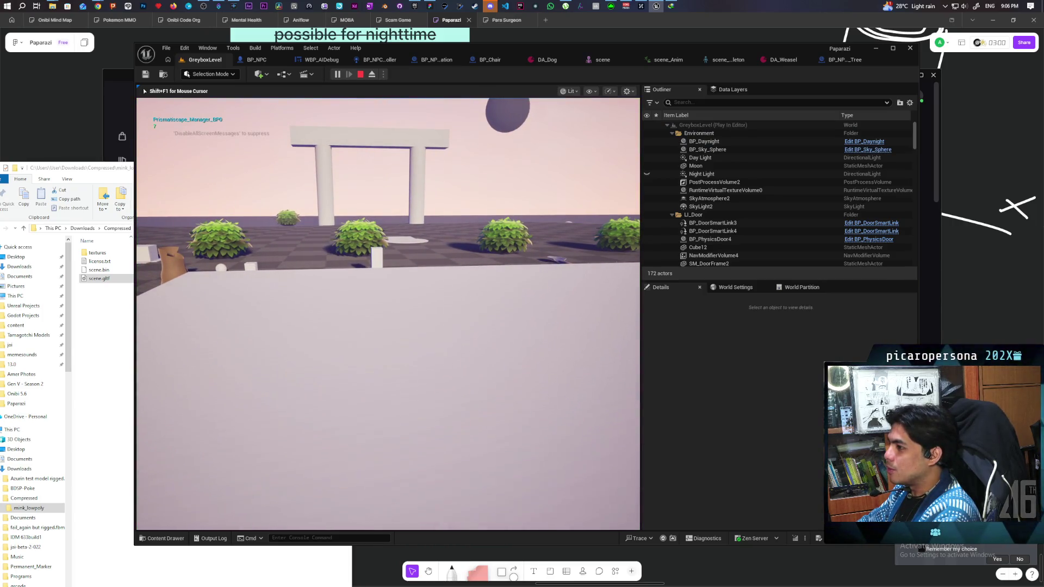
- Run the player past the bushes and pillars to the NPCs and press F to listen
key(alt+Tab)
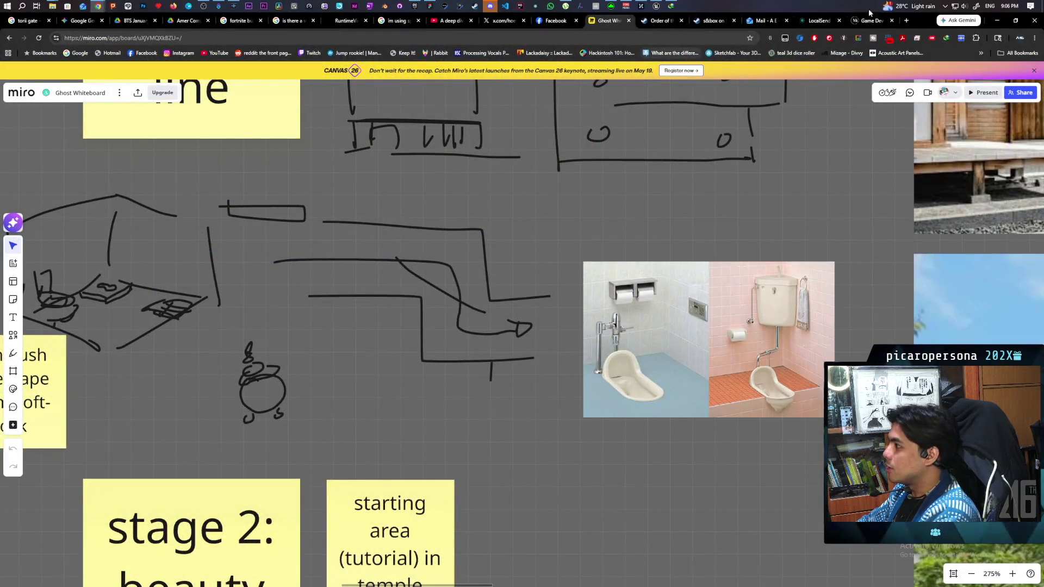
click(992, 19)
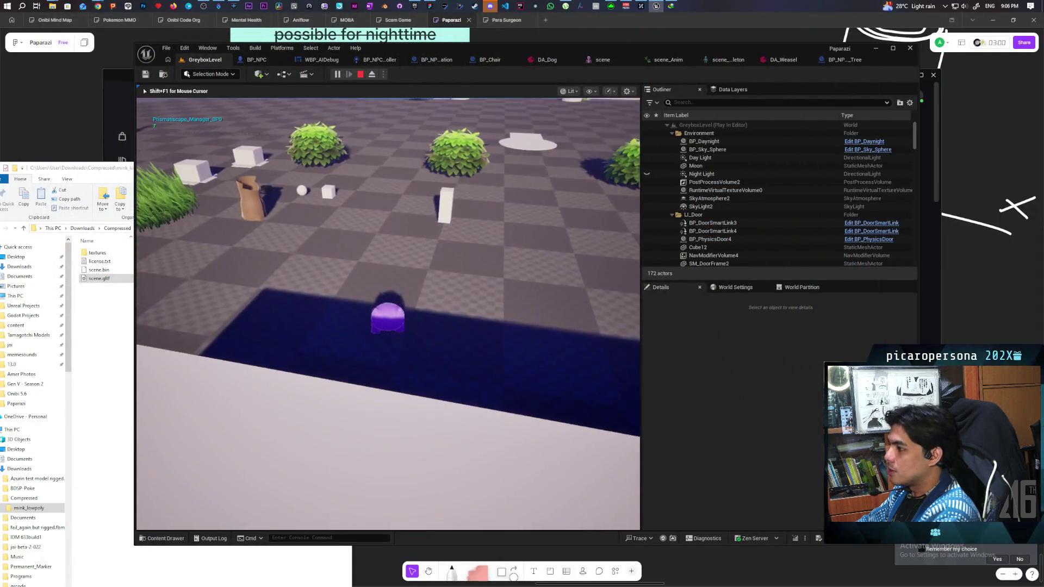
key(w)
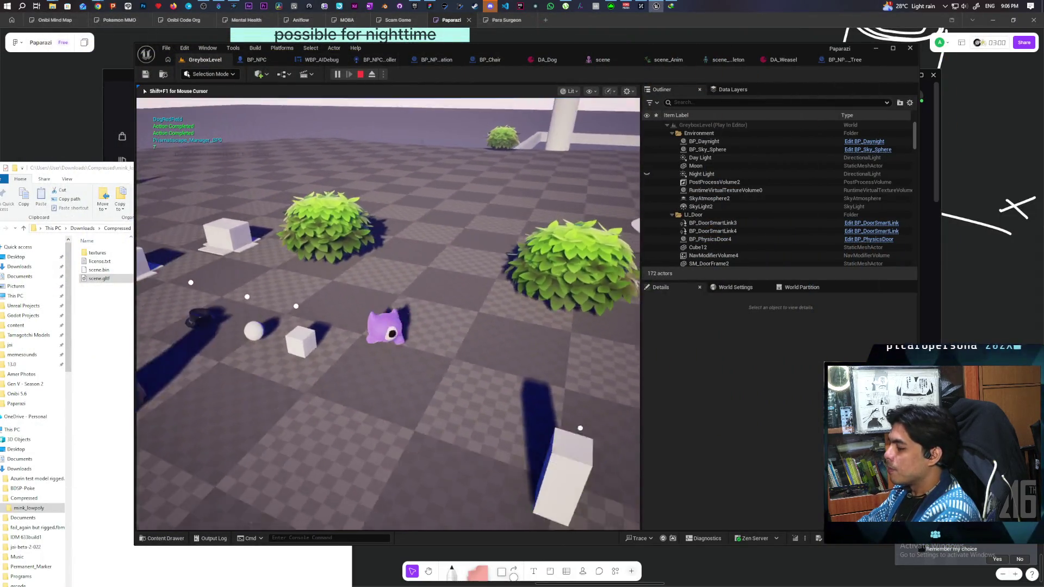
key(w)
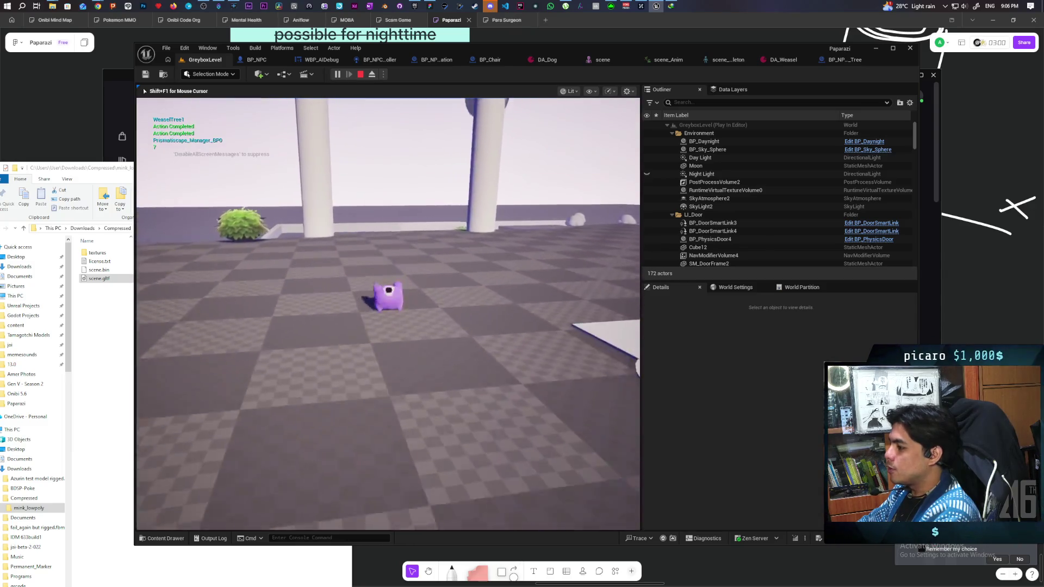
key(space)
key(w)
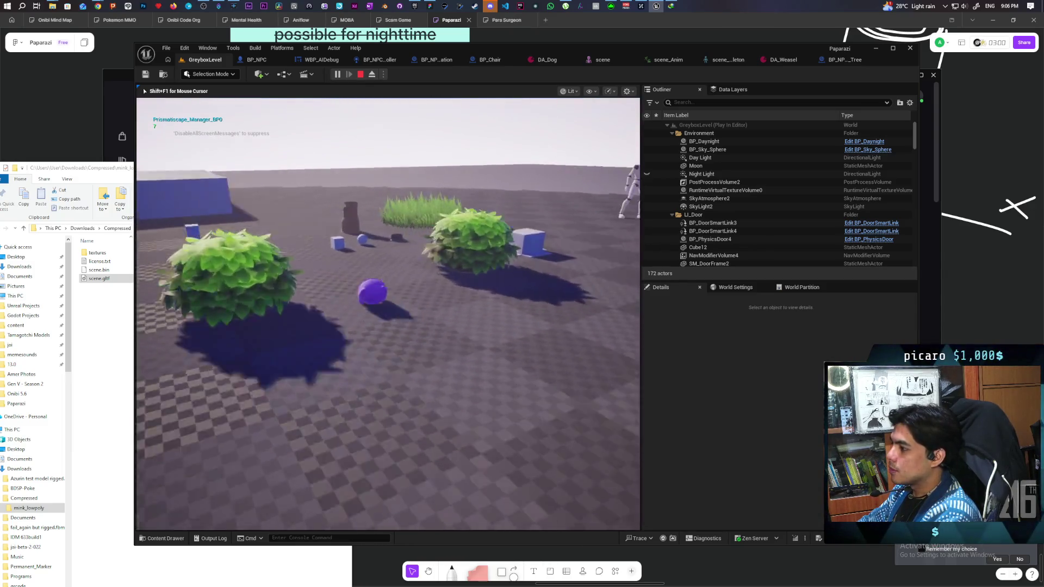
key(w)
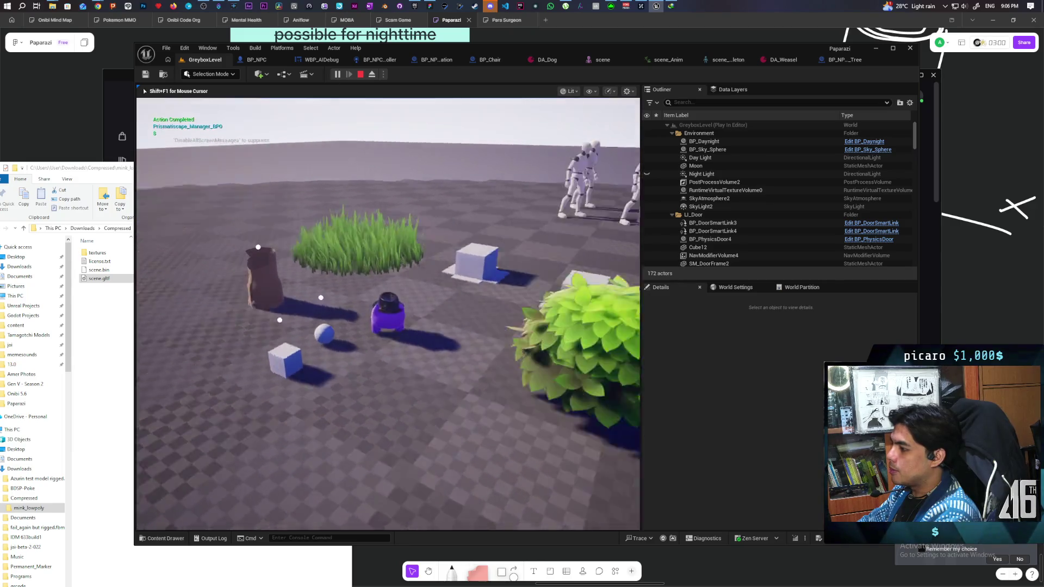
key(w)
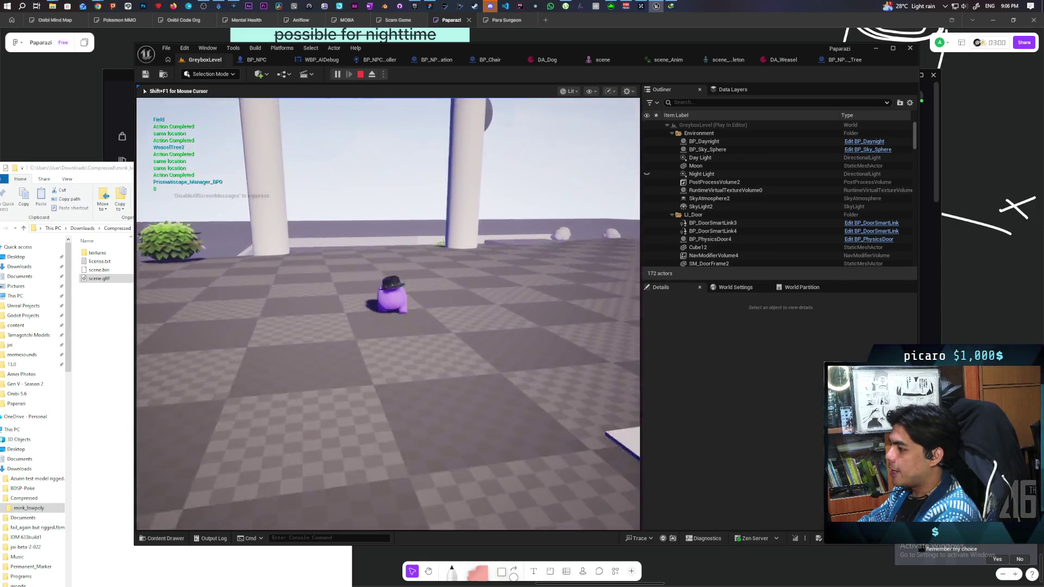
key(w)
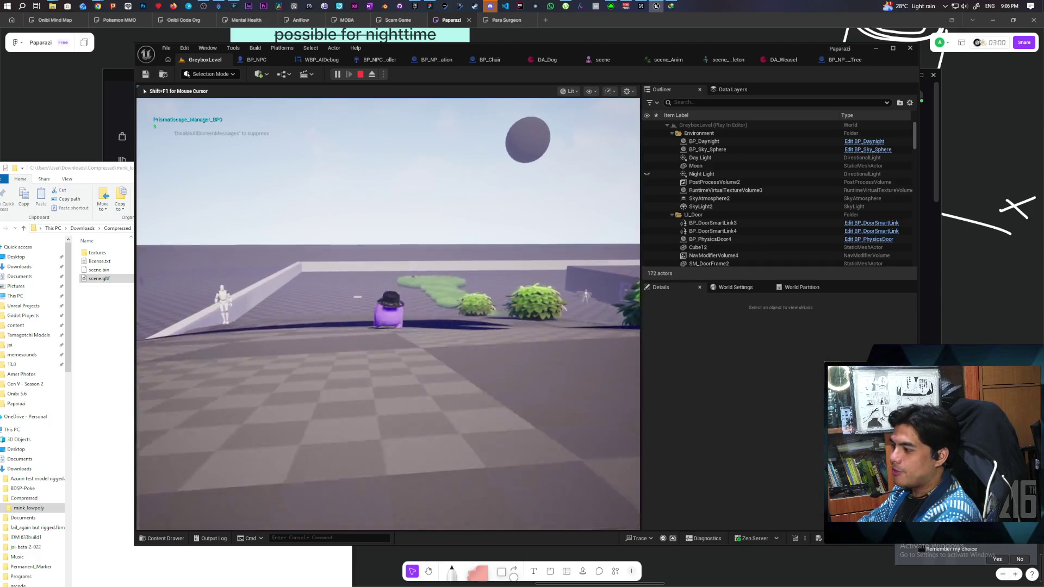
key(w)
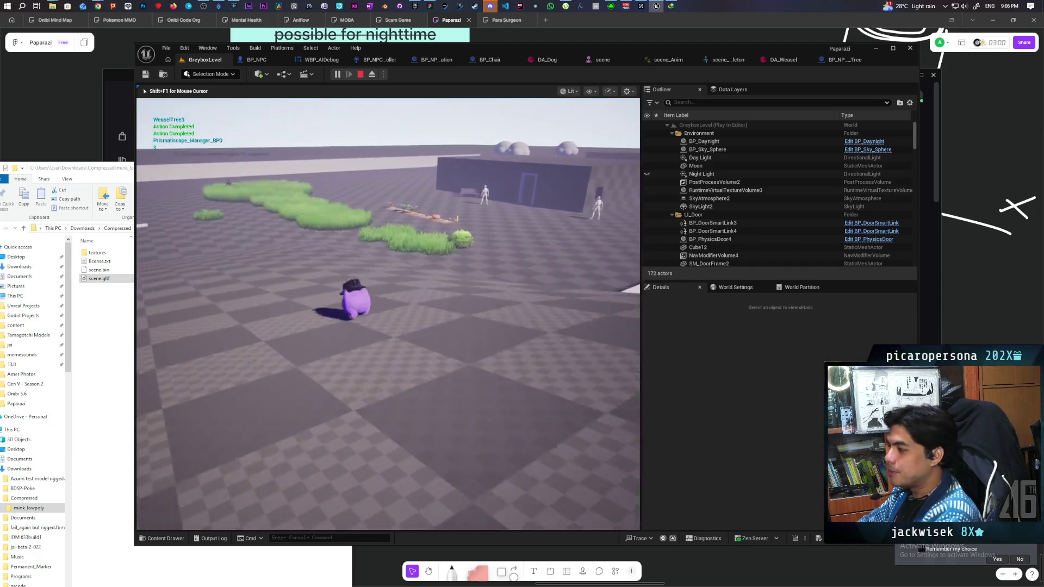
key(w)
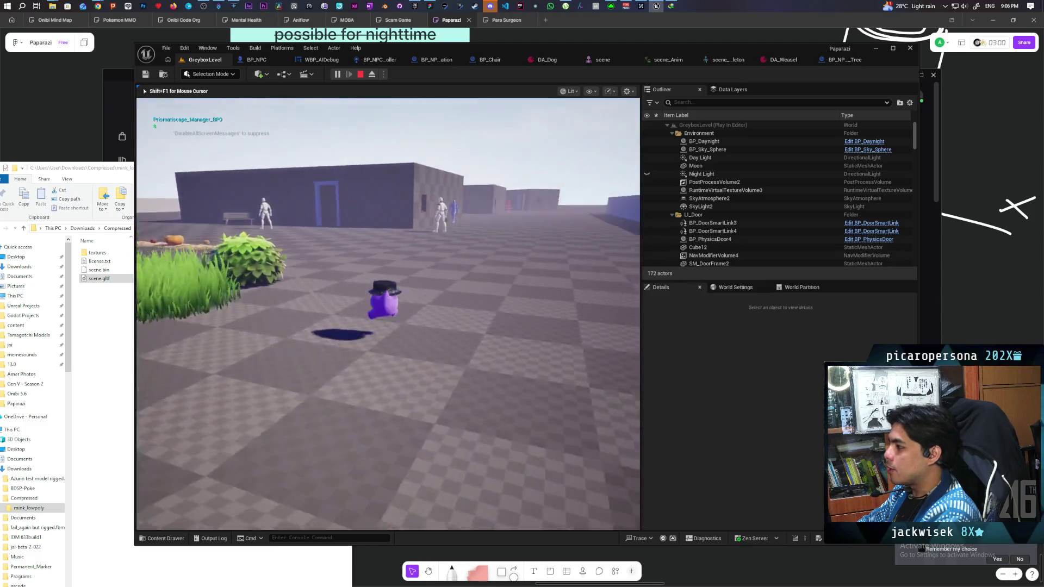
key(w)
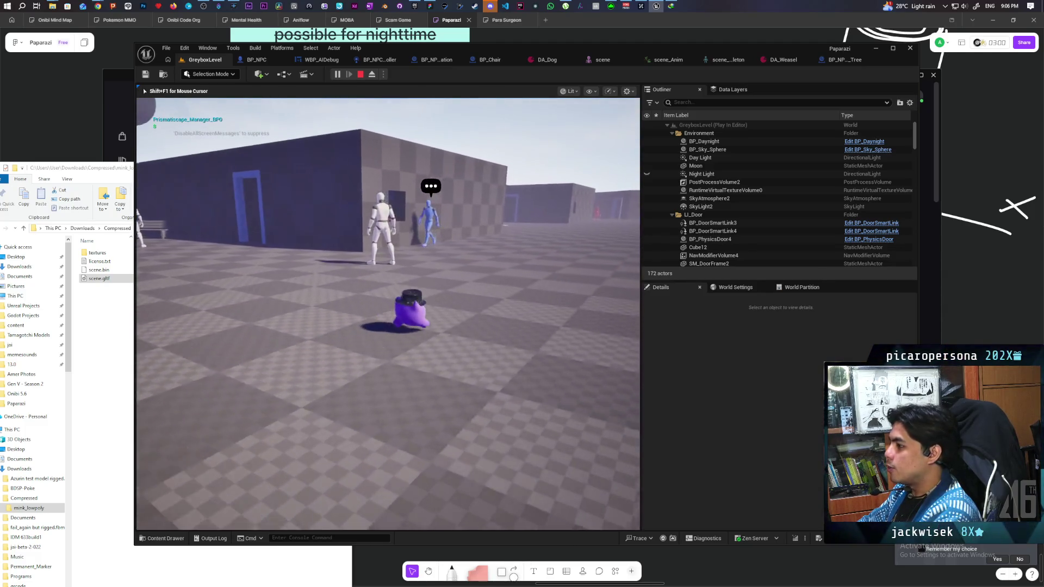
key(f)
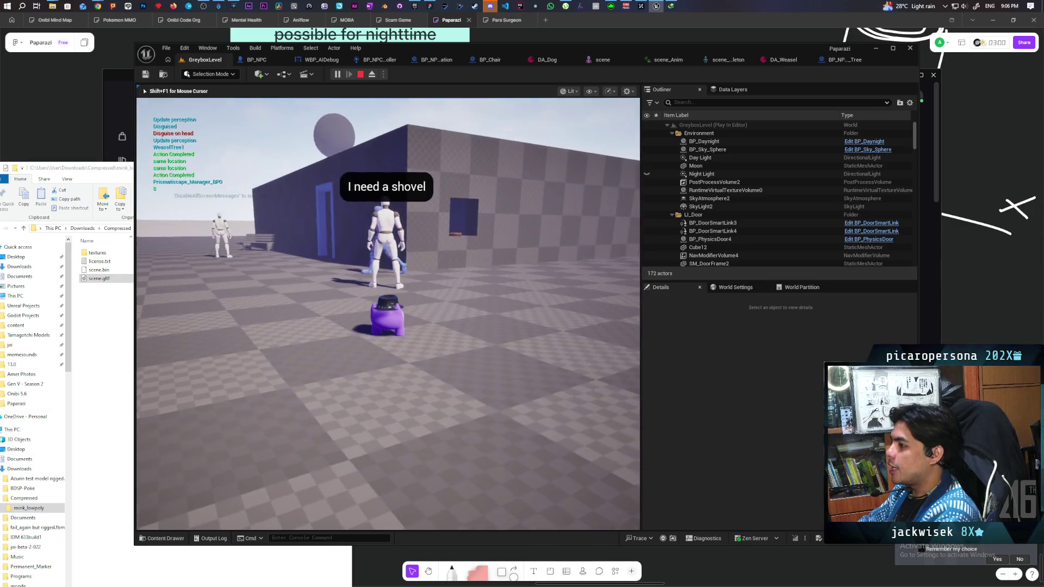
- Walk up to the red NPC and dog, back away, and end the session
key(w)
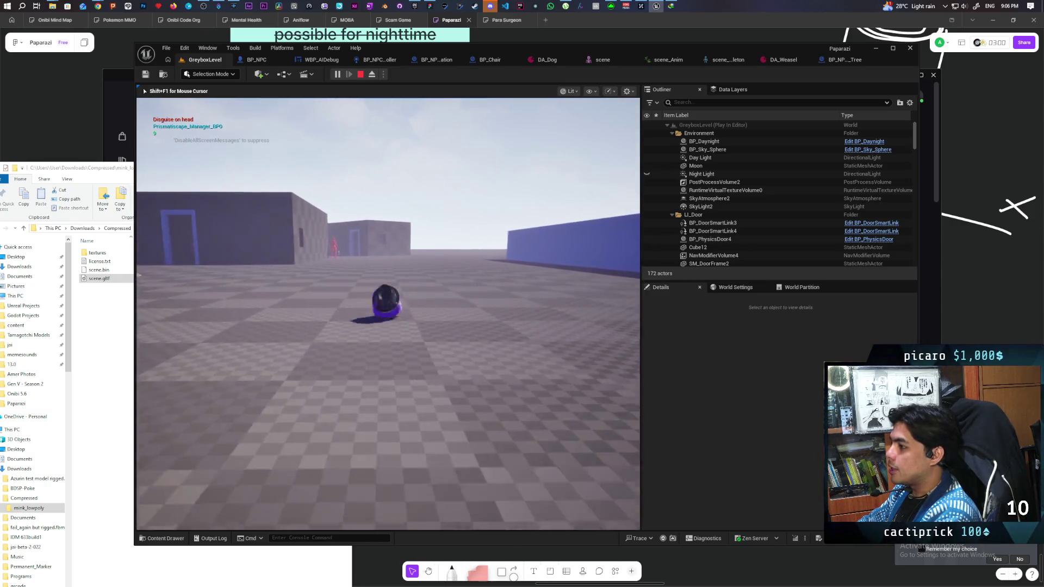
key(w)
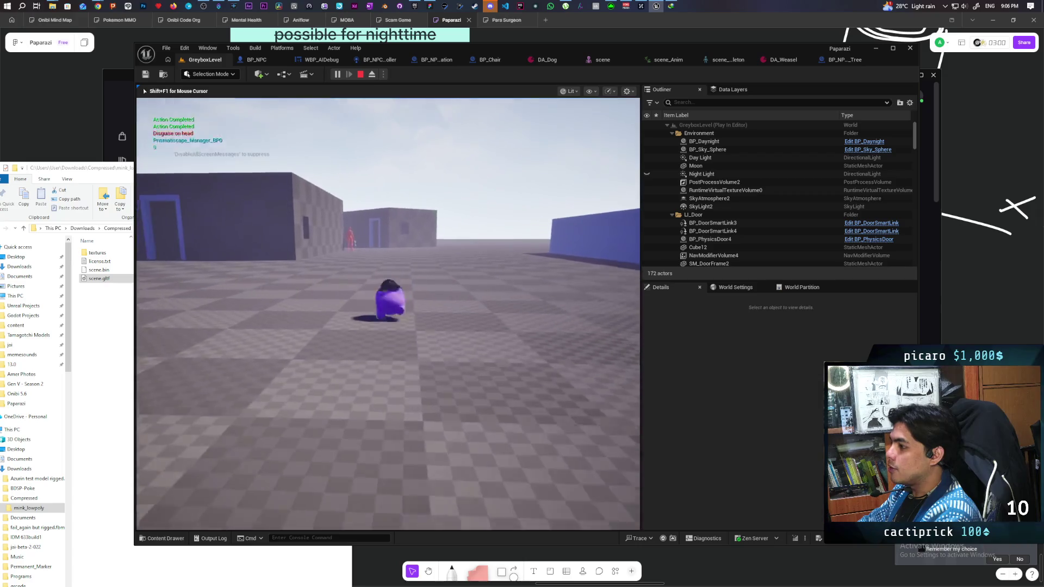
key(w)
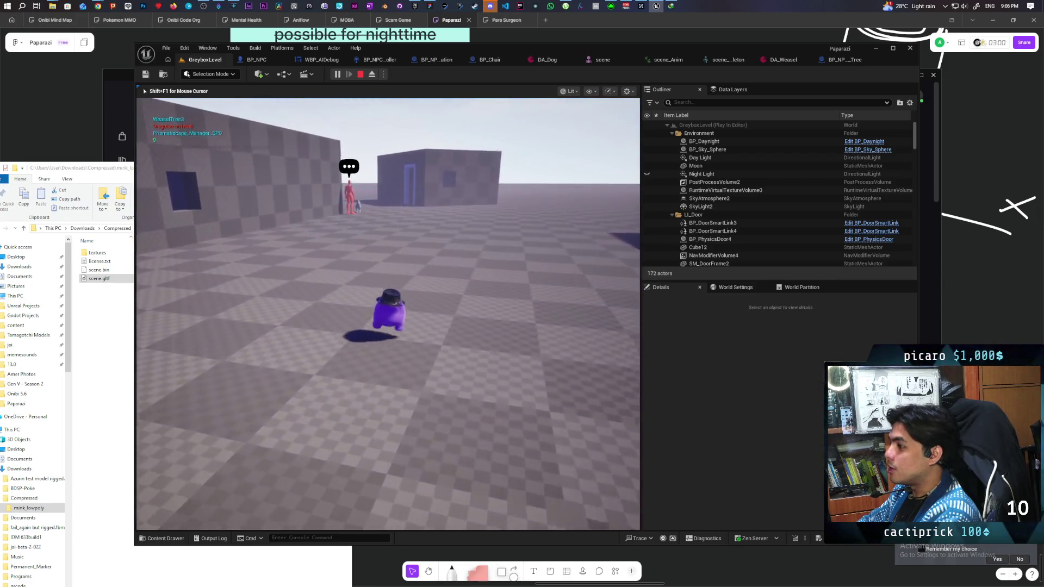
key(w)
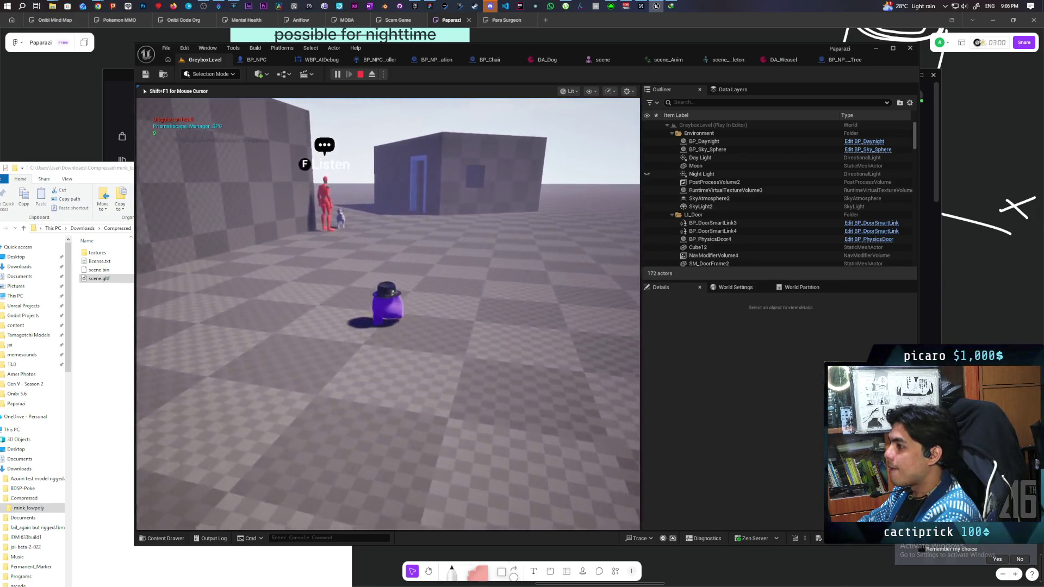
key(w)
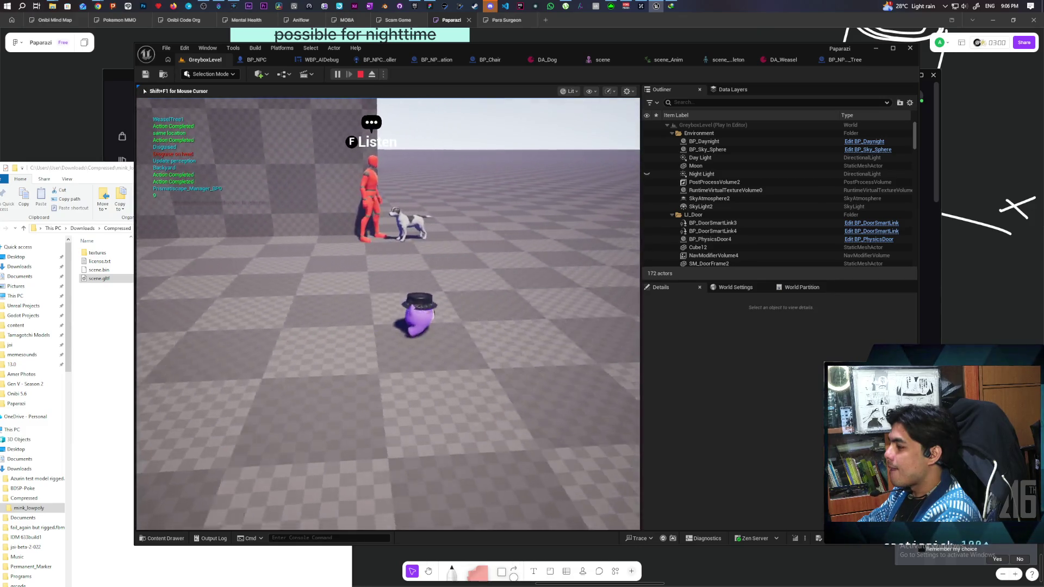
key(s)
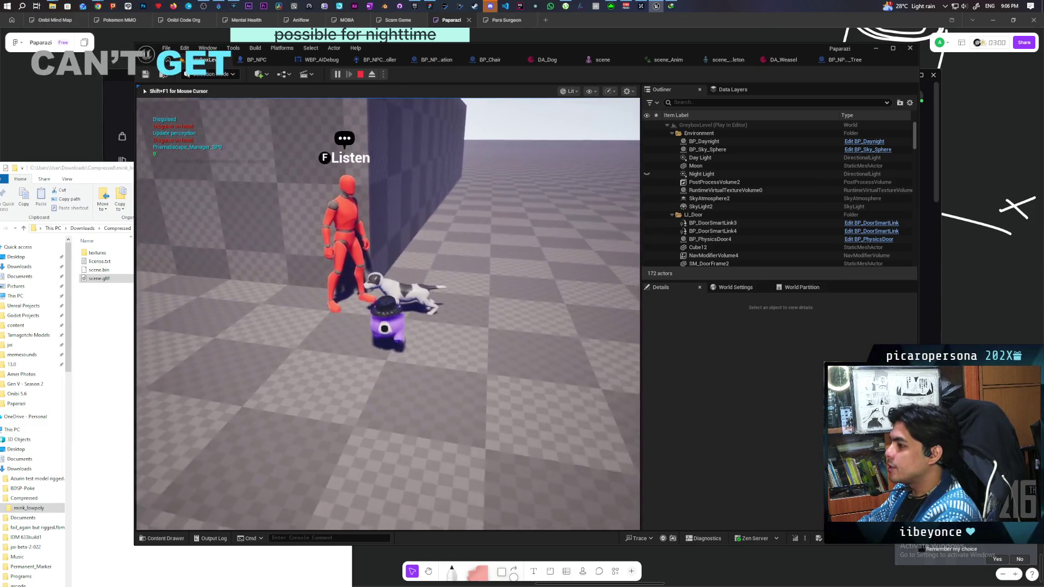
key(w)
key(s)
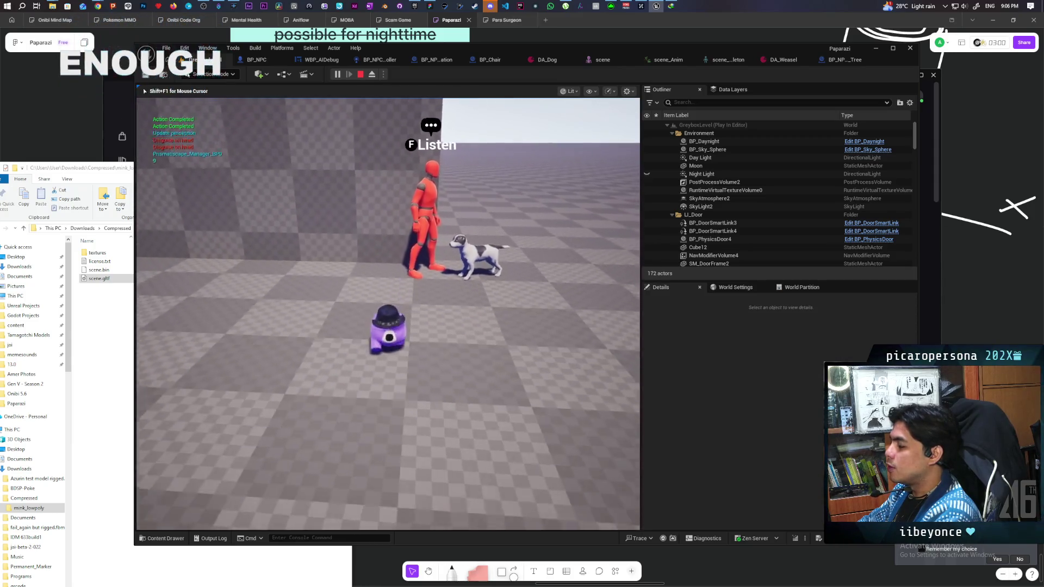
key(s)
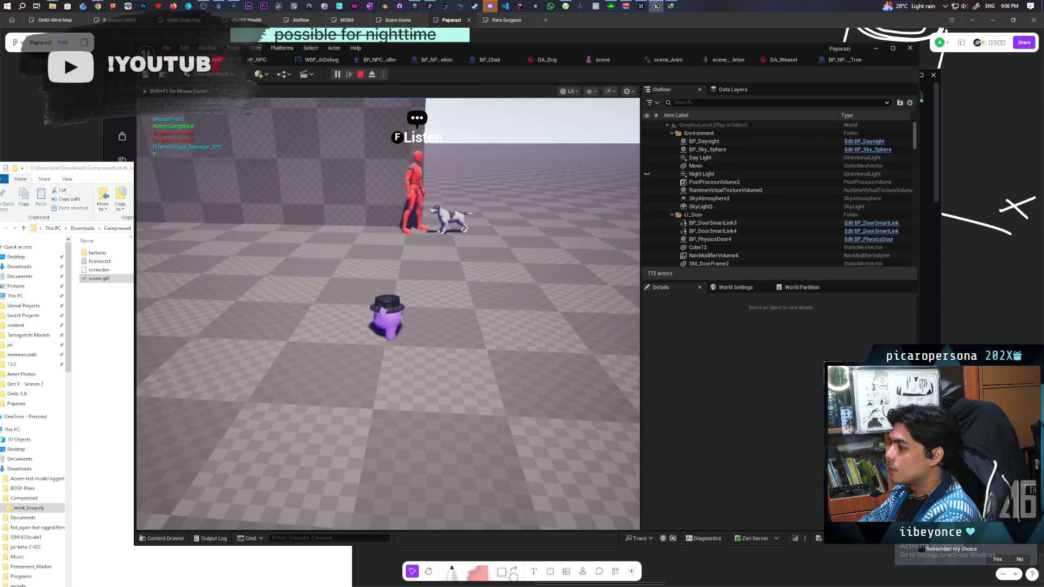
key(Escape)
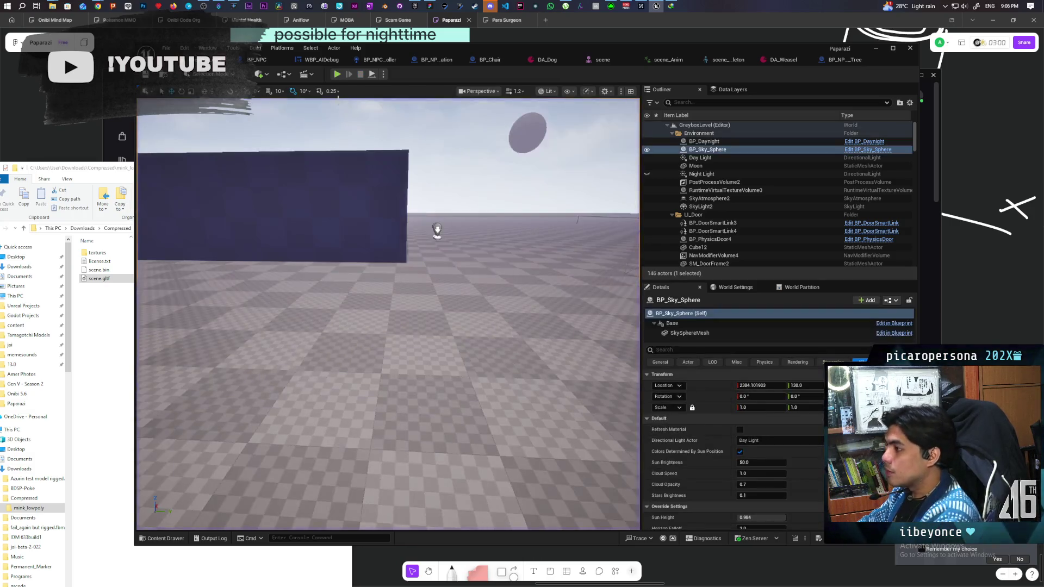
key(alt+p)
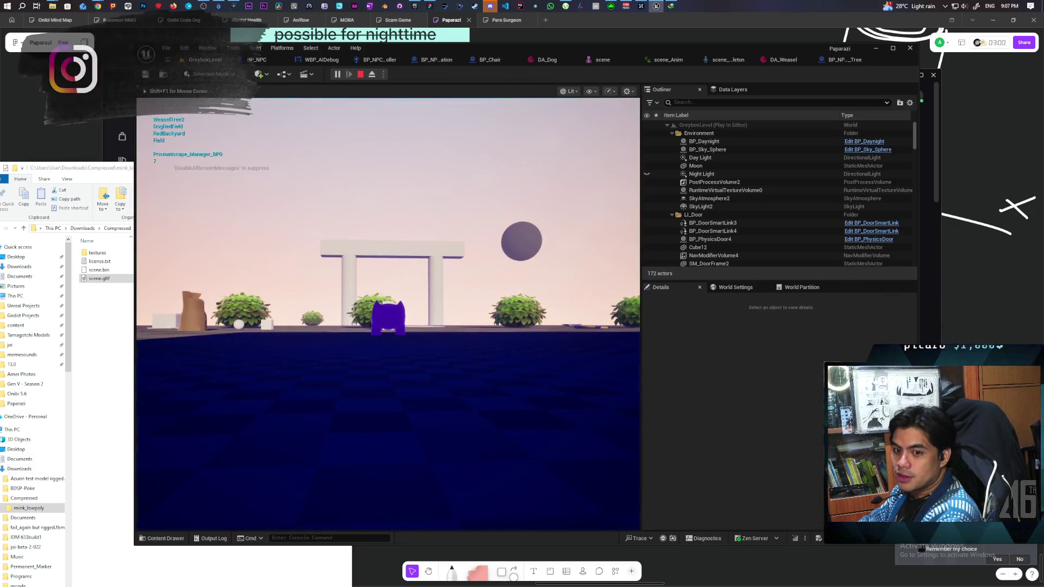
key(alt+Tab)
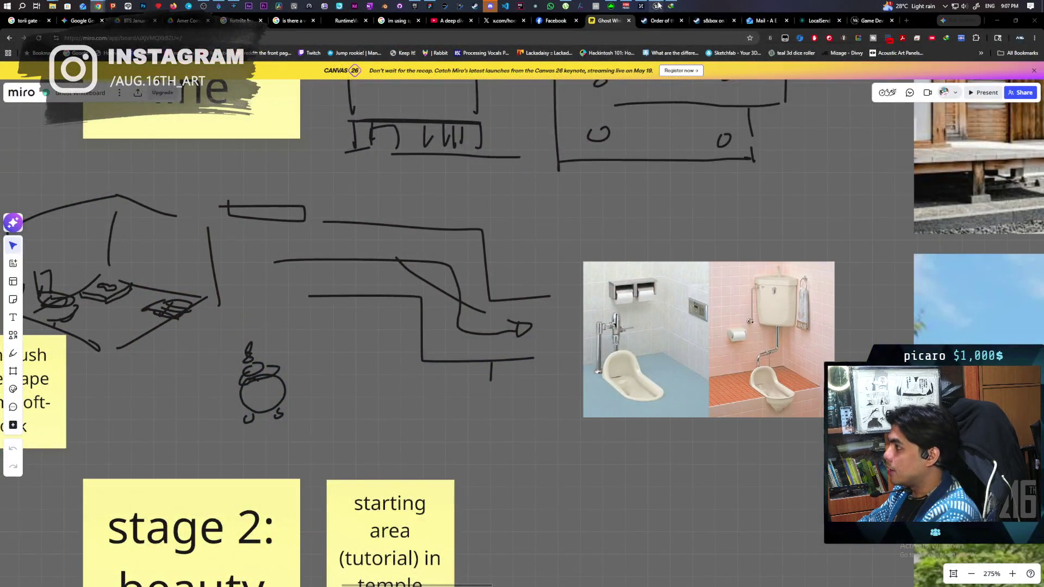
click(657, 6)
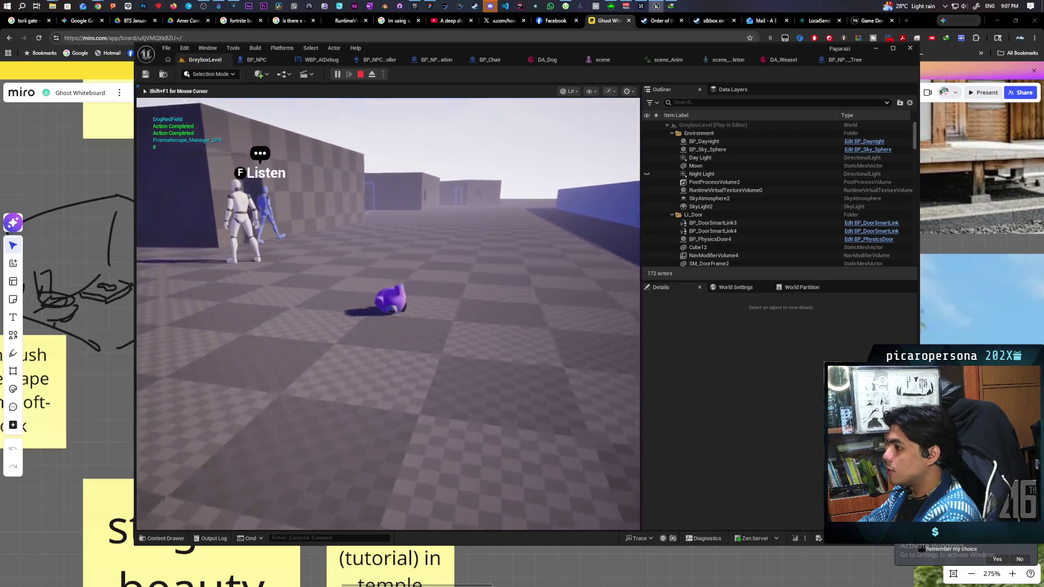
key(f)
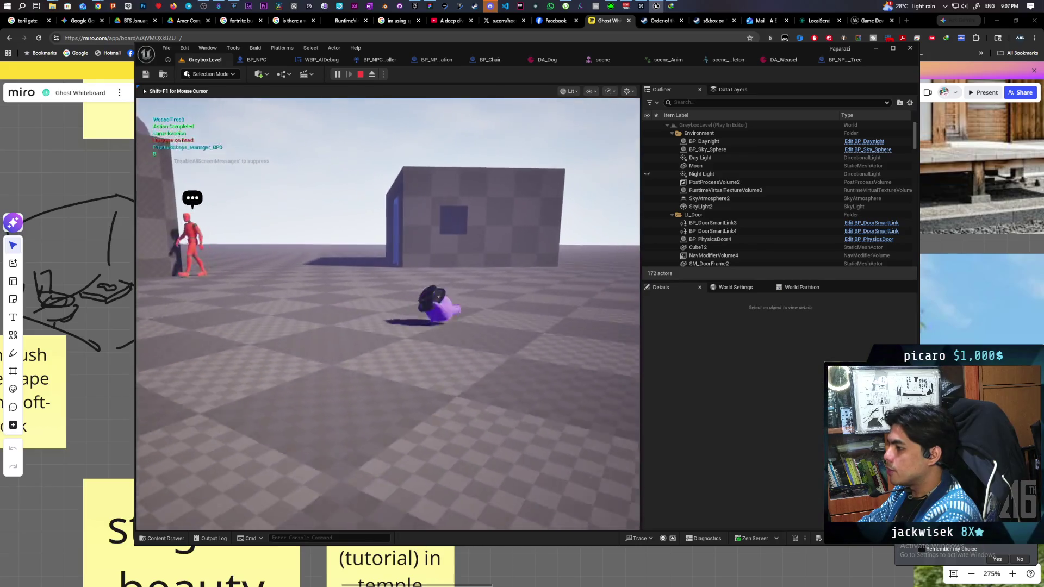
key(w)
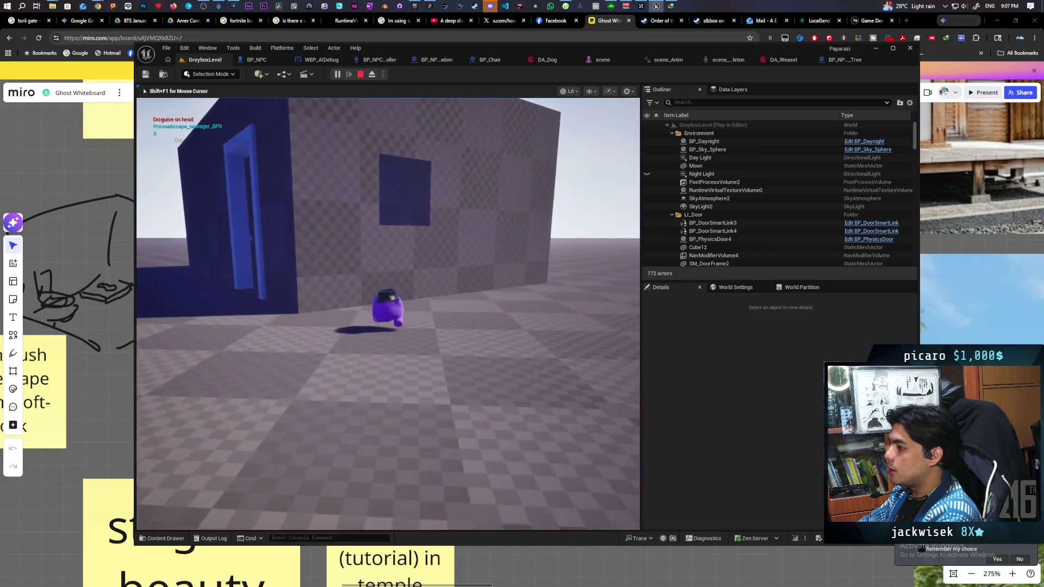
key(w)
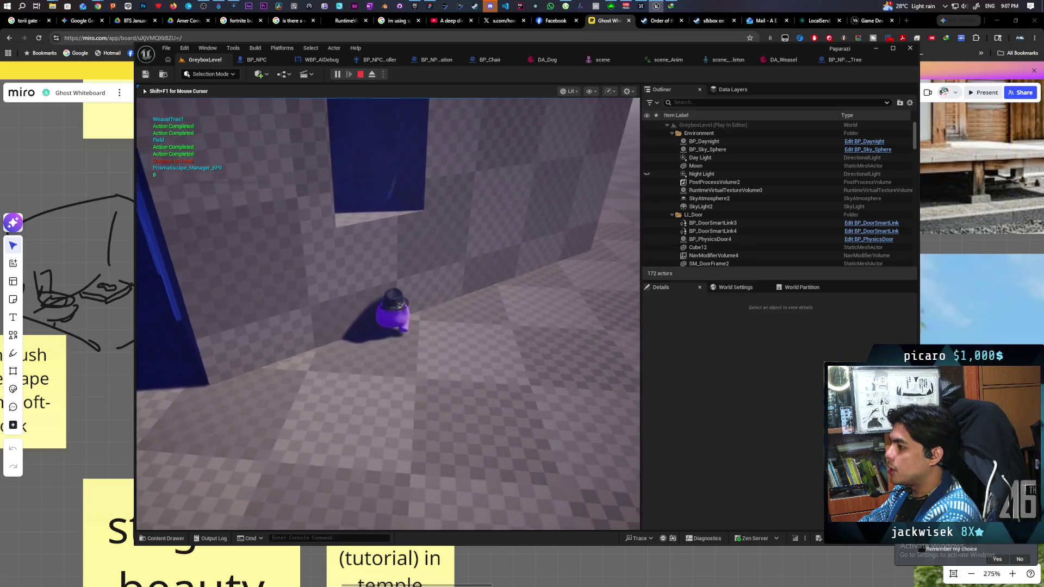
key(w)
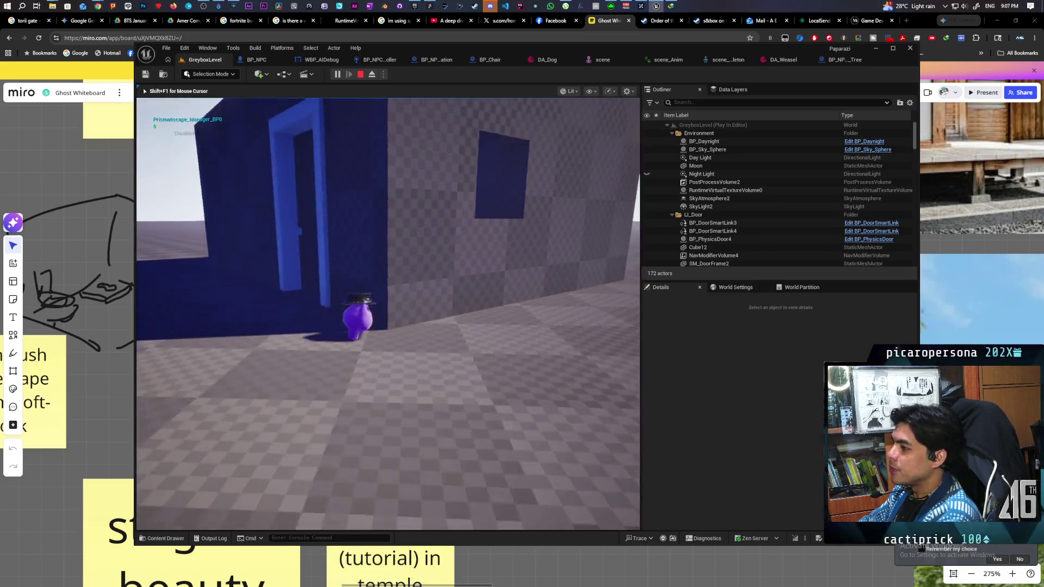
key(w)
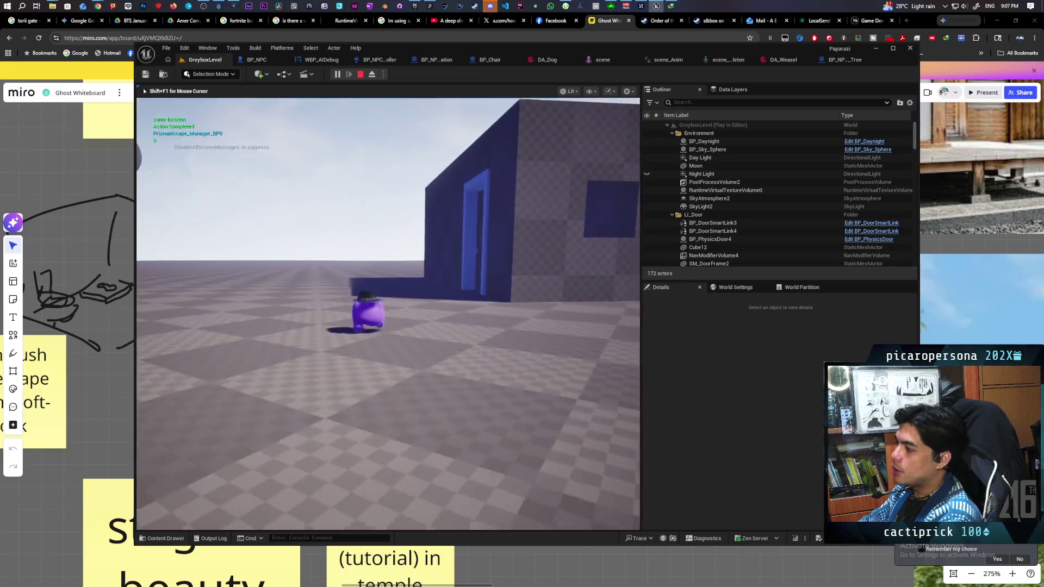
key(w)
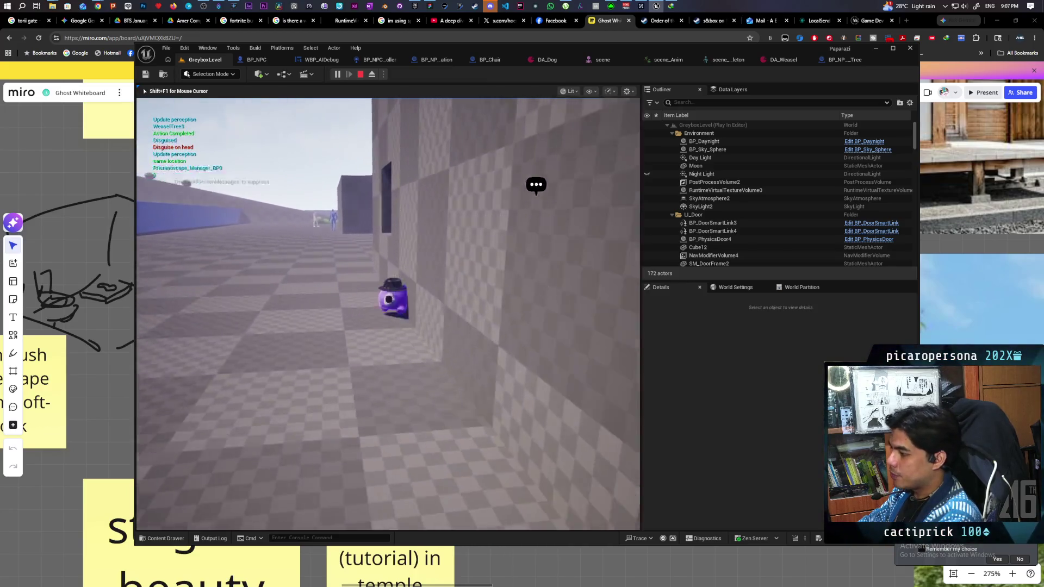
key(w)
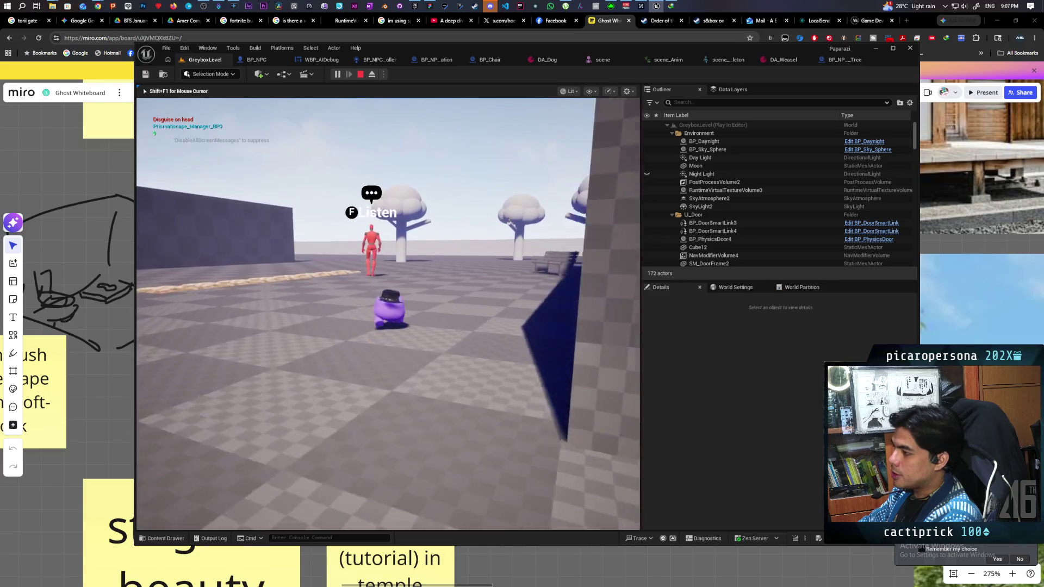
key(w)
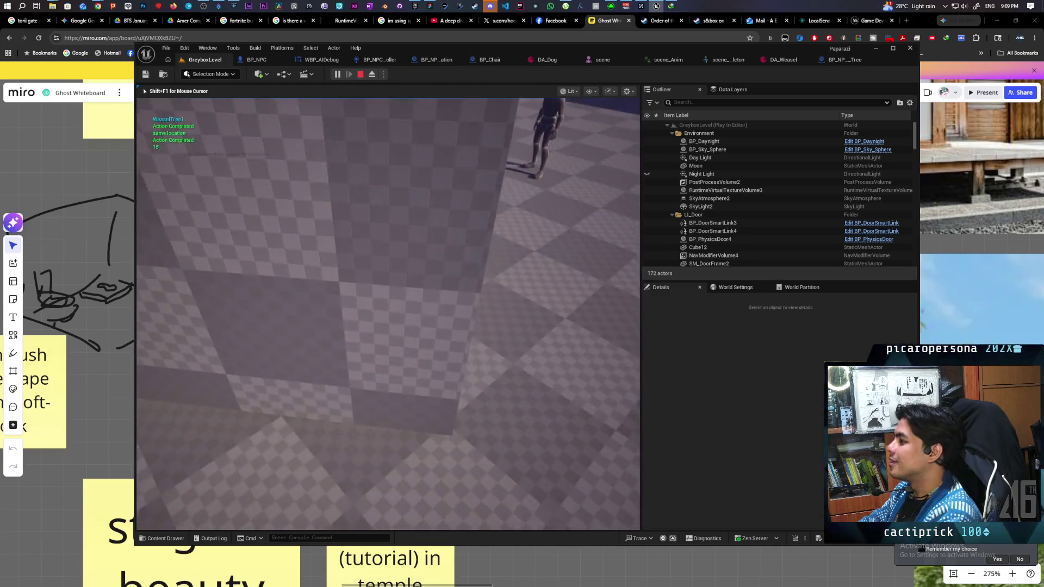
key(Escape)
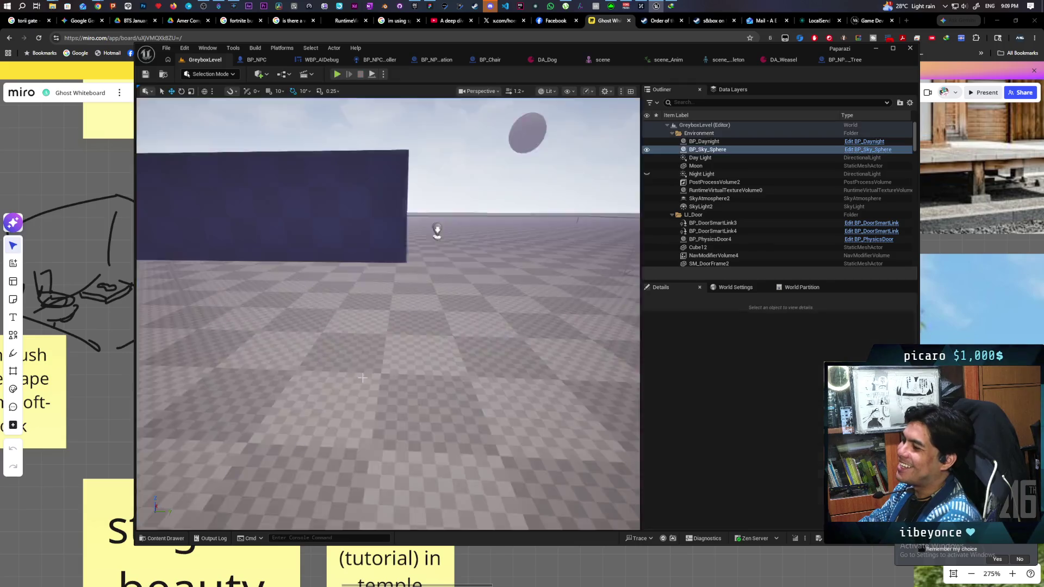
- Start a fresh Play-in-Editor session of GreyboxLevel and walk the character toward the wall
click(337, 74)
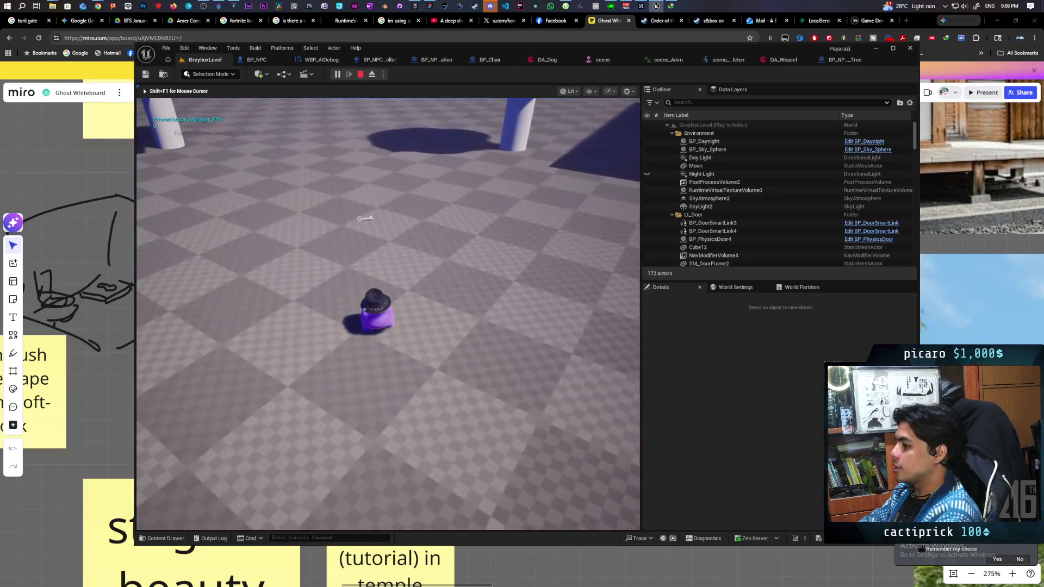
key(w)
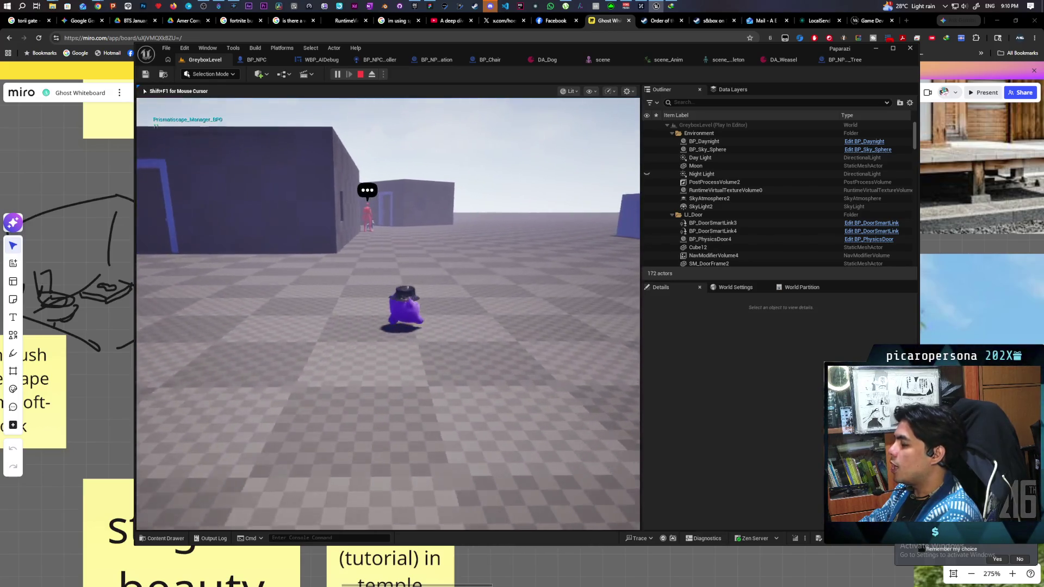
- Walk up to the red NPC and dog until night falls, then stop the playtest
key(w)
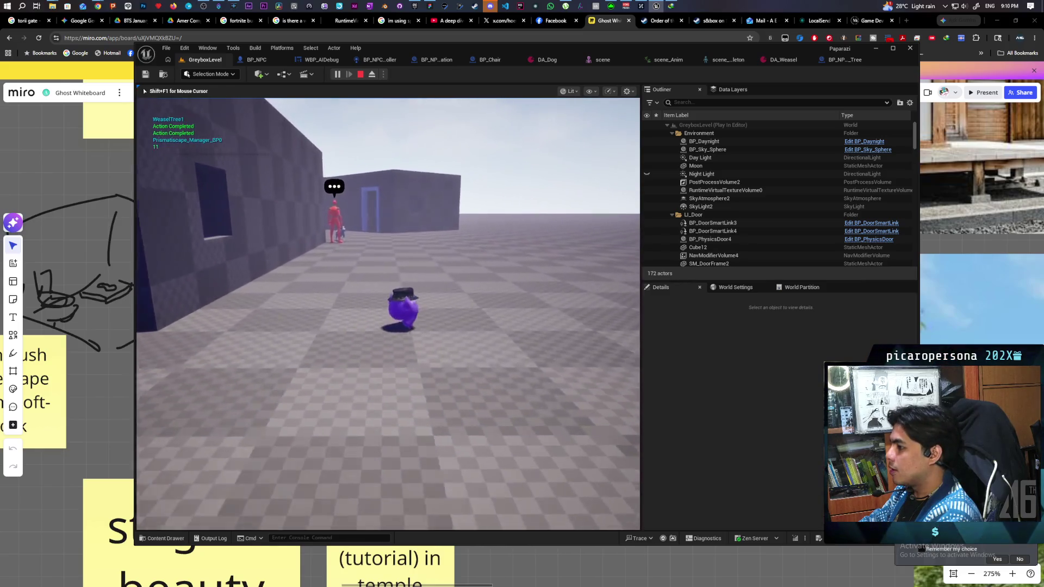
key(w)
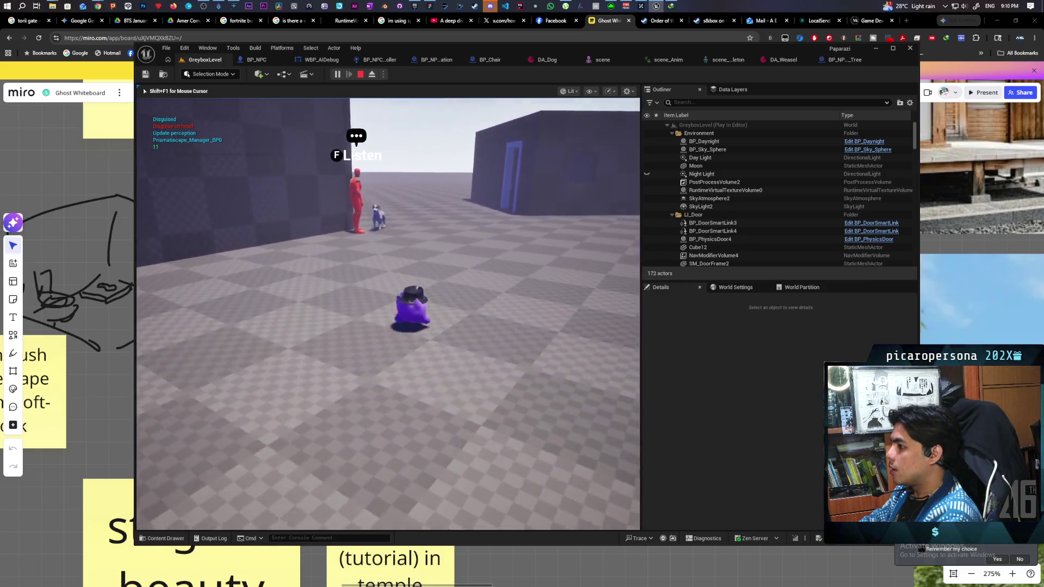
key(w)
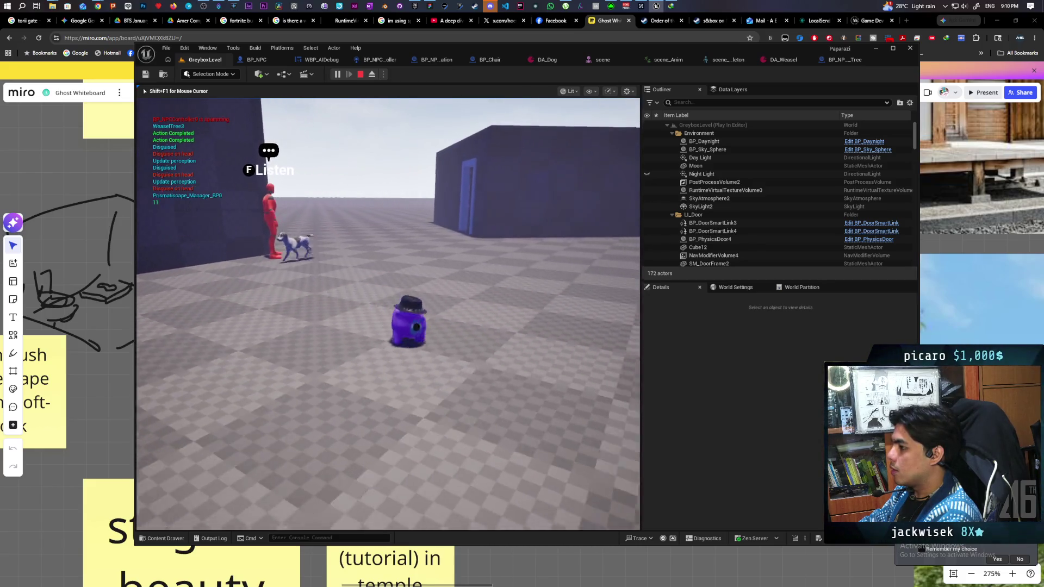
key(w)
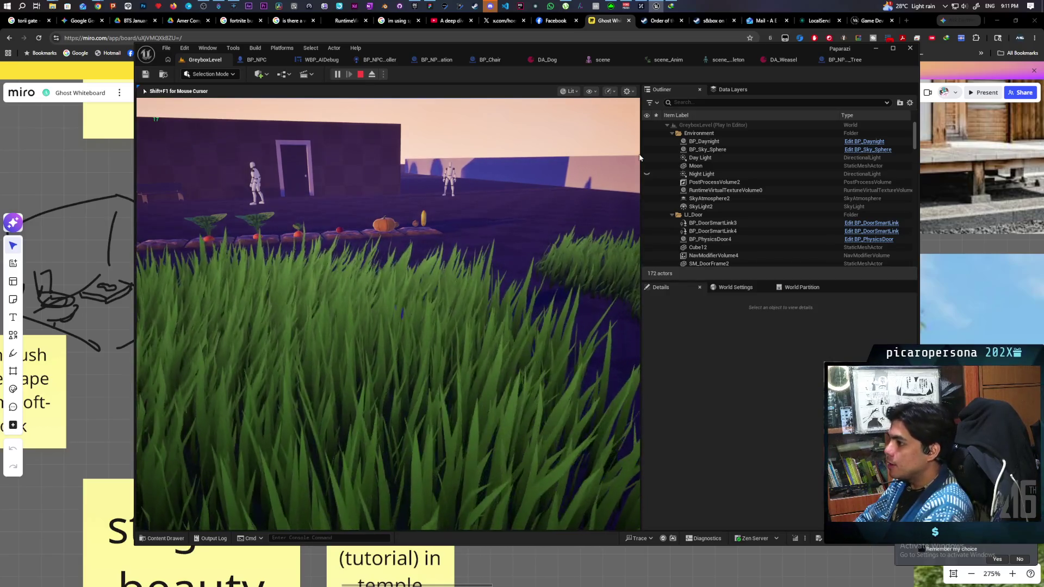
key(Escape)
mouse_move(381, 272)
mouse_down()
mouse_move(353, 343)
mouse_move(353, 381)
mouse_up()
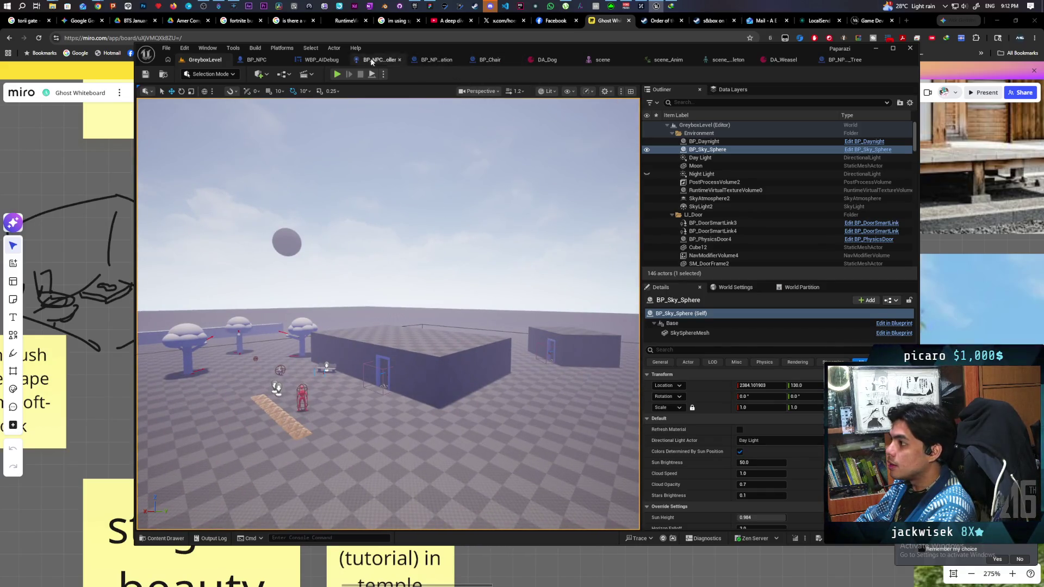
- Bring up the BP_NPC blueprint tab, then switch to GitHub Desktop with its 17 changed files
click(256, 59)
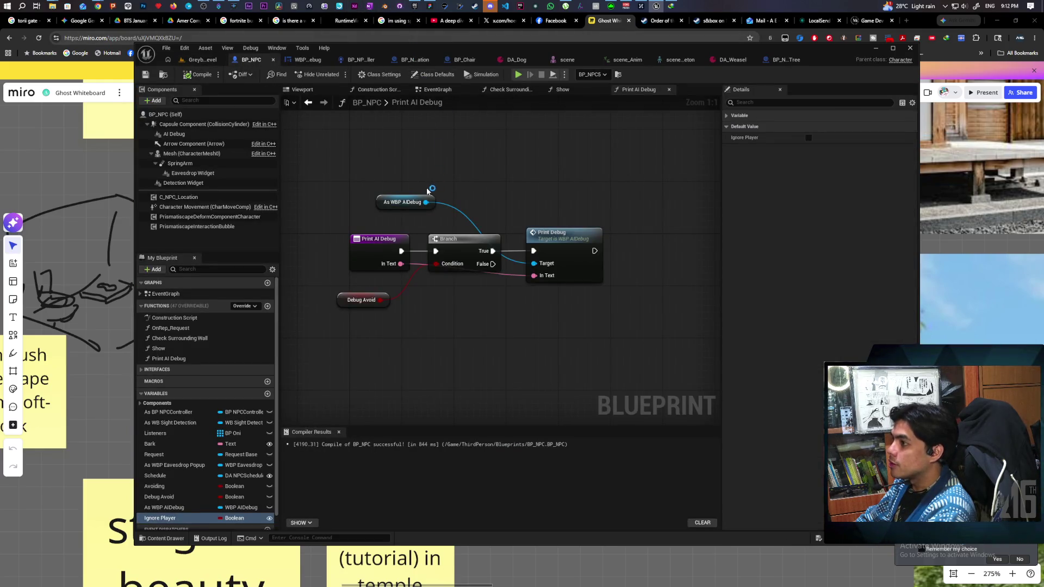
key(alt+Tab)
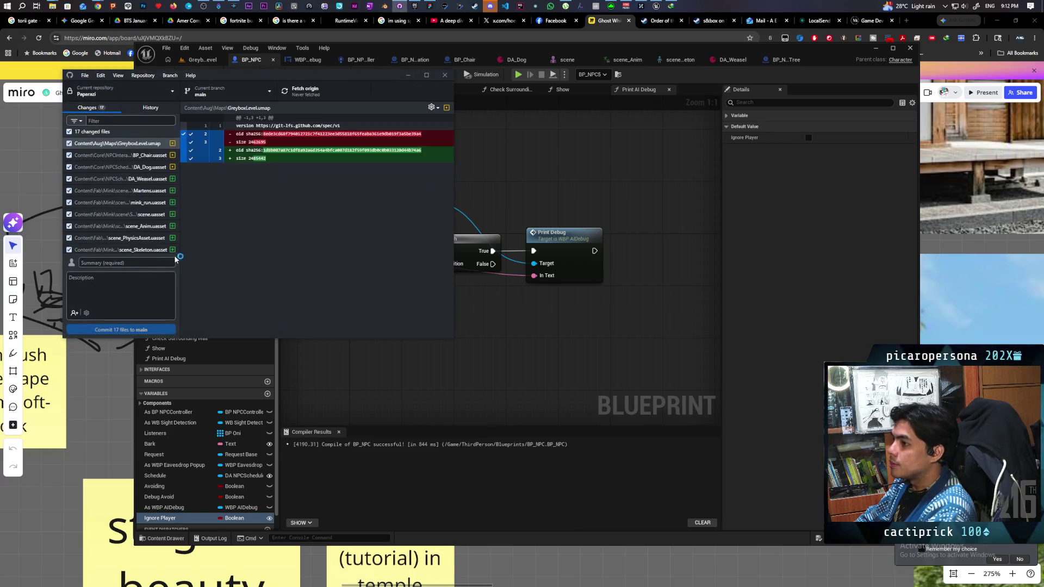
- Commit the 17 changed files to main as 'added weasel with key' and push to origin
text(adde)
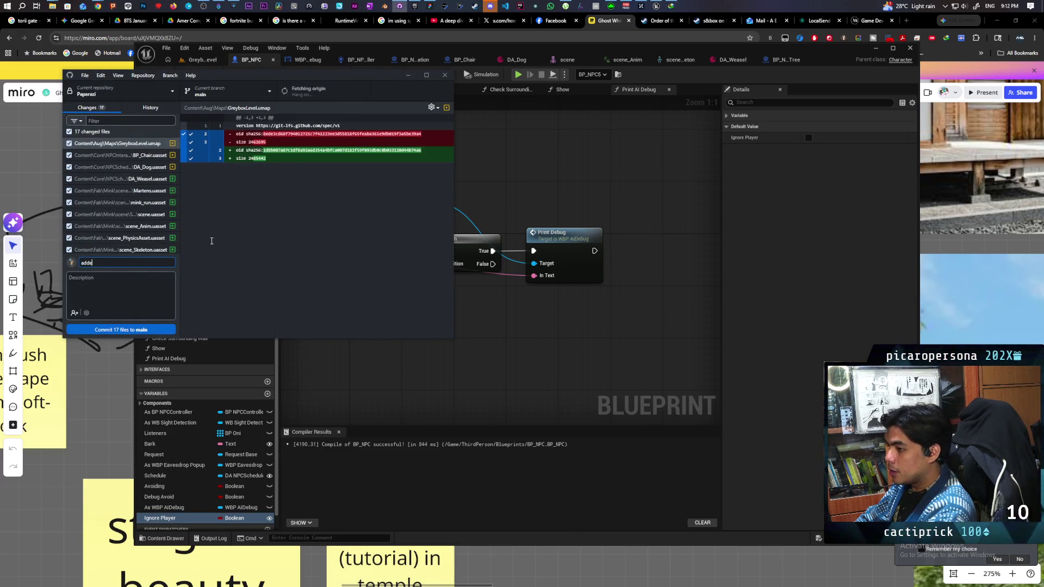
text(d weasel)
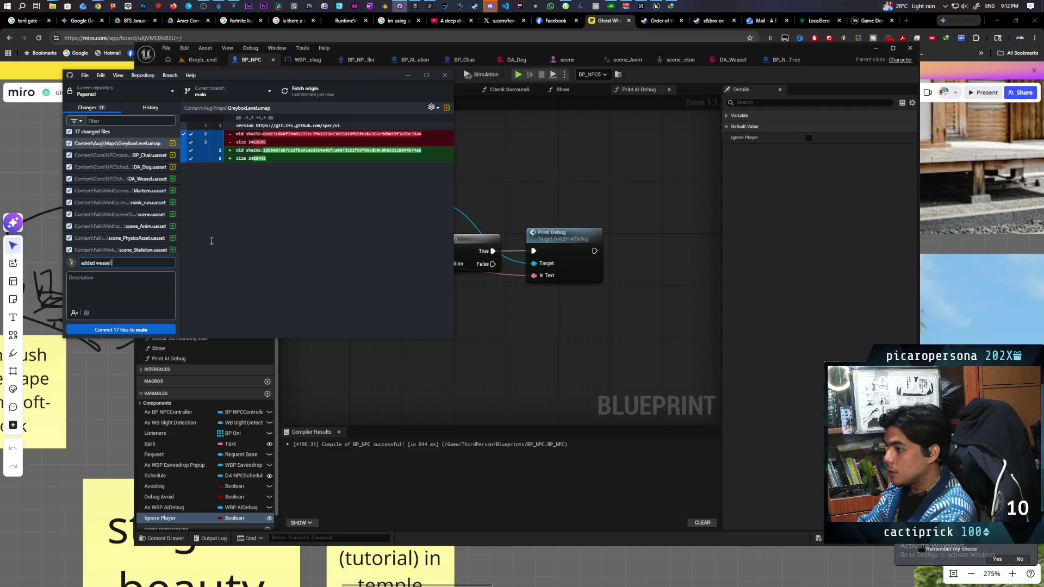
text( with key)
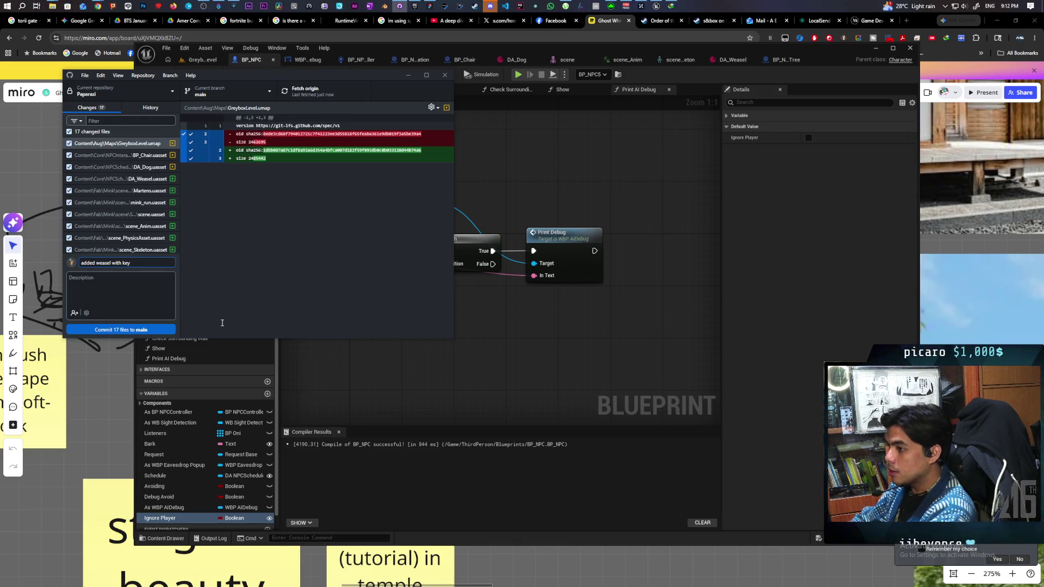
click(129, 326)
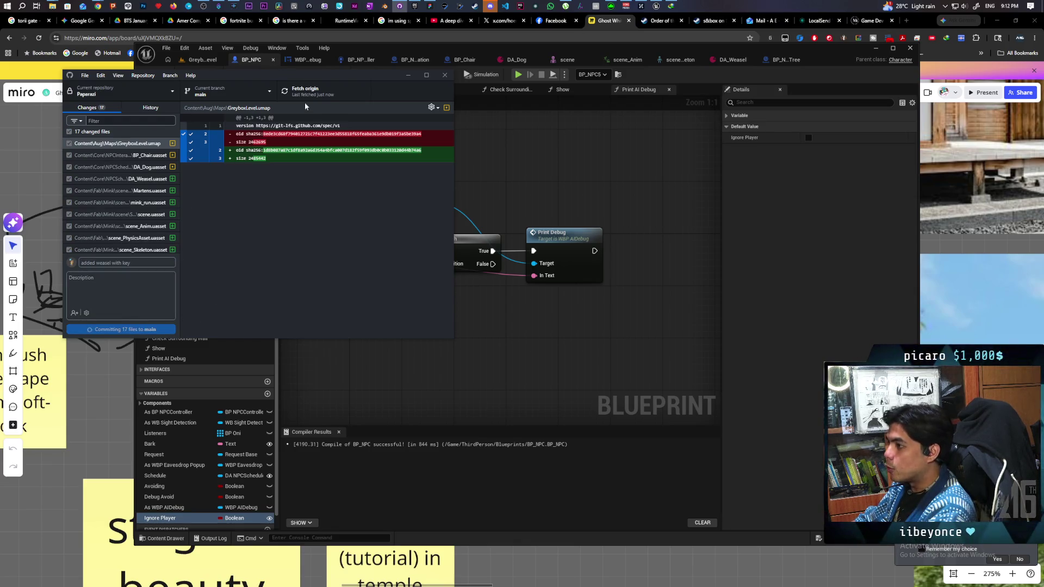
click(317, 95)
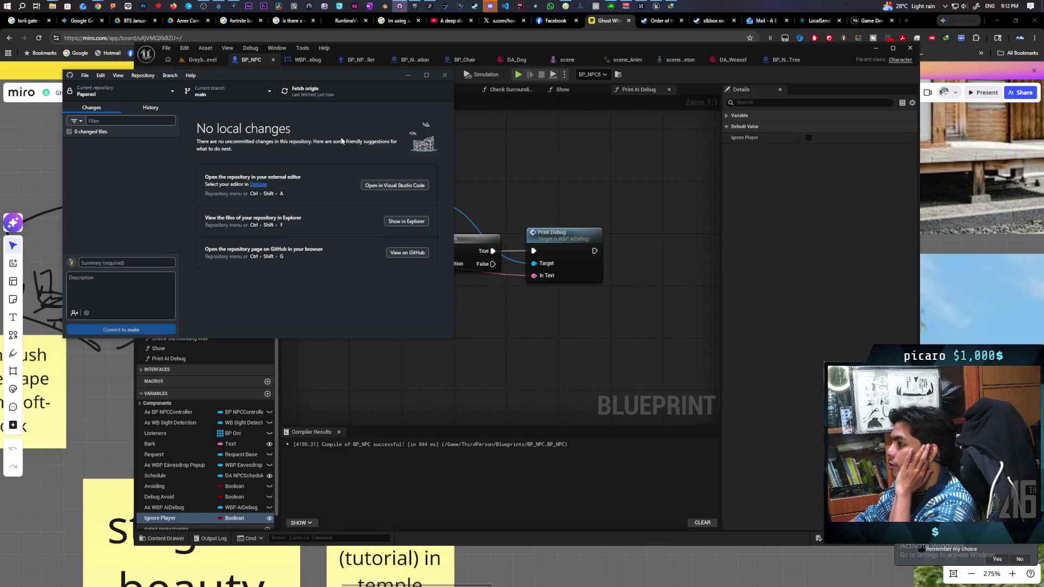
- Return to Unreal's GreyboxLevel view and fly the camera toward the trees
click(561, 169)
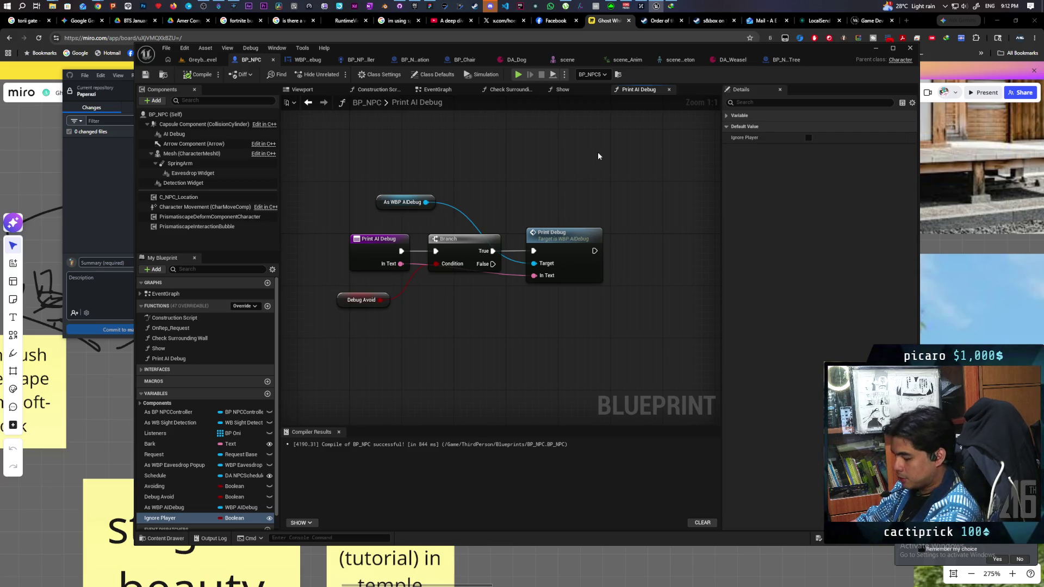
click(202, 59)
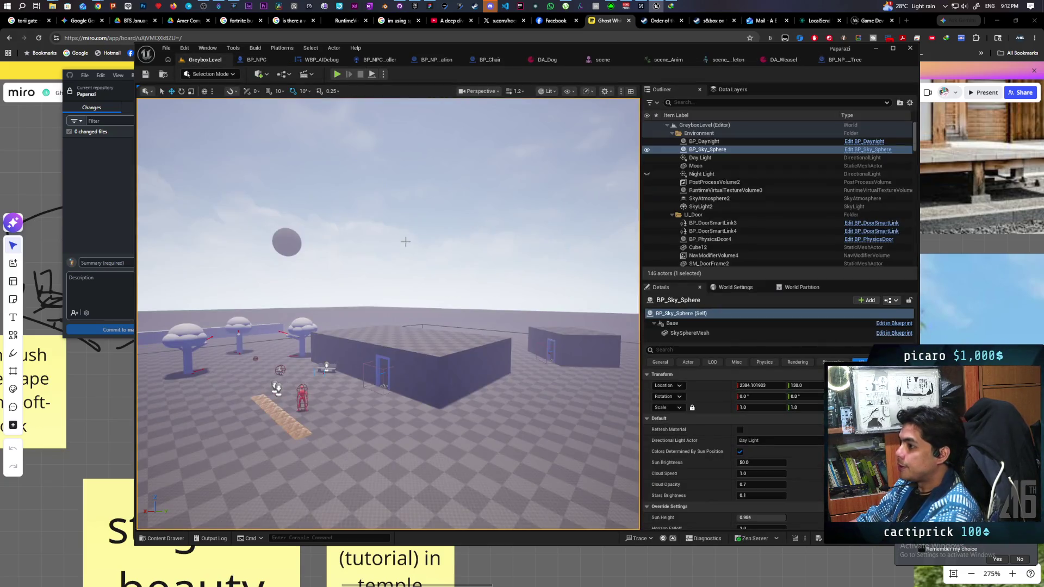
drag(425, 237, 200, 287)
click(42, 199)
scroll(299, 318, down, 10)
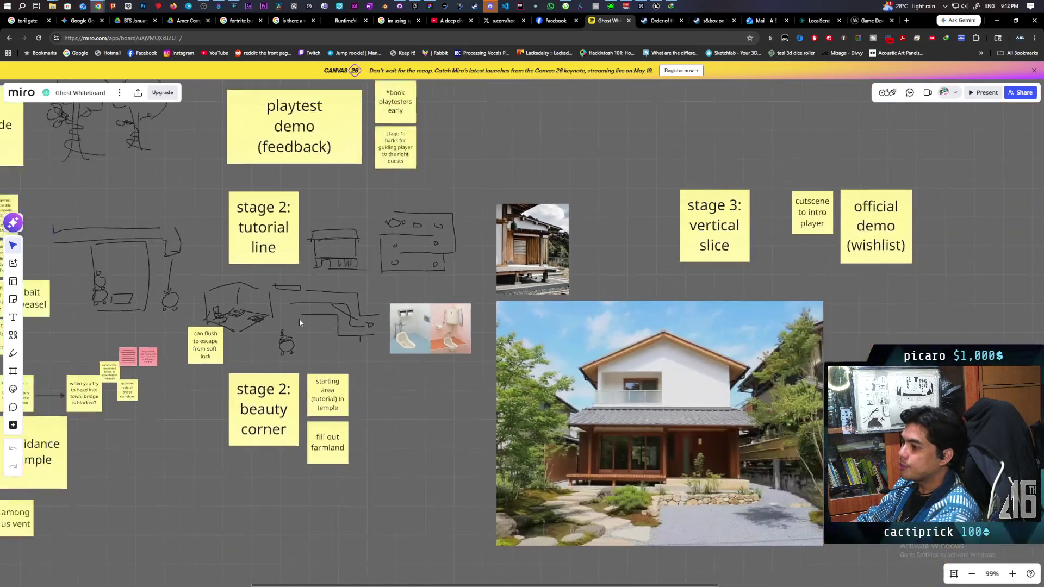
scroll(483, 304, up, 4)
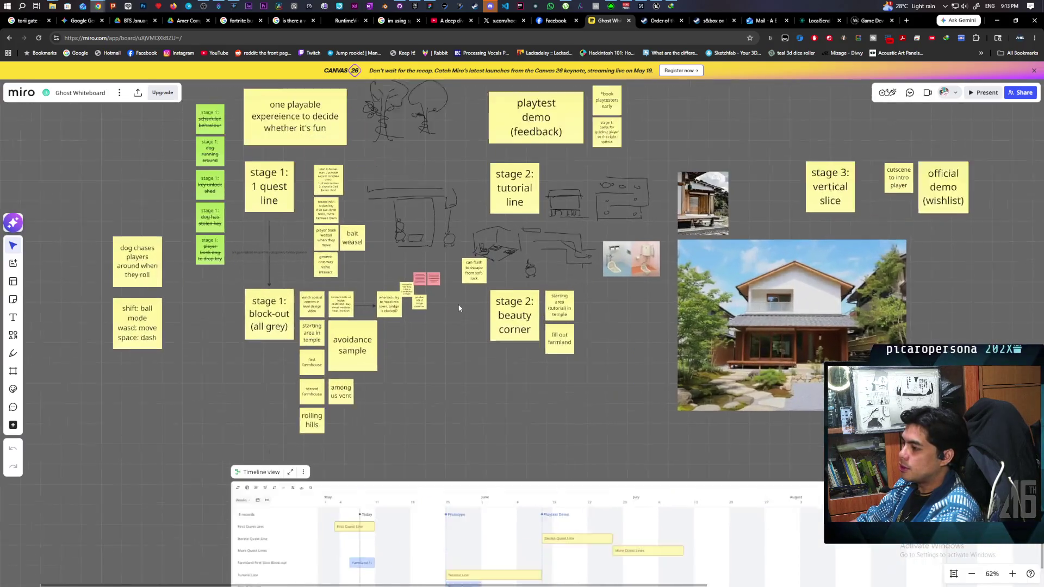
drag(457, 321, 464, 361)
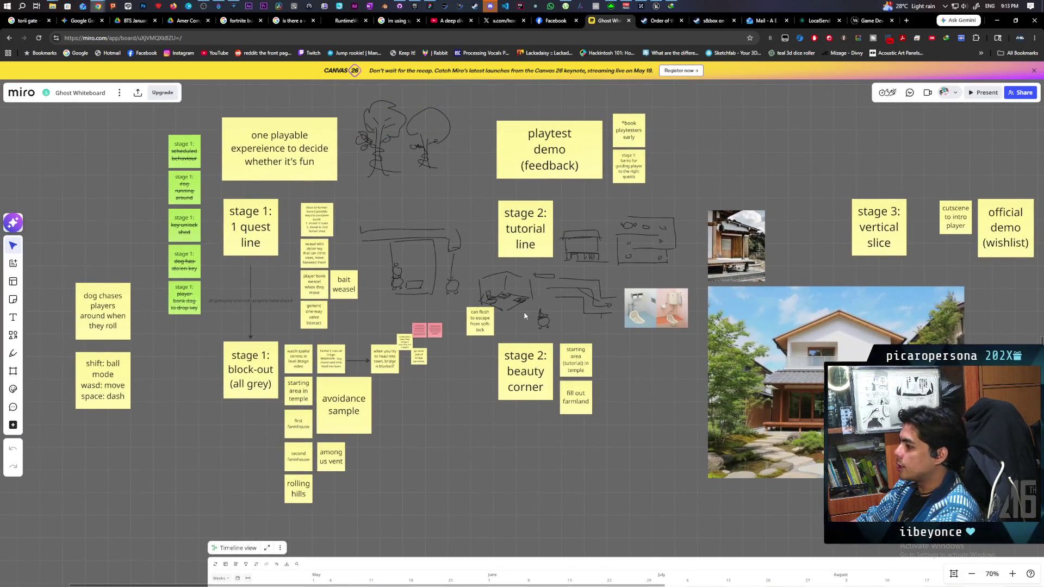
drag(355, 324, 454, 325)
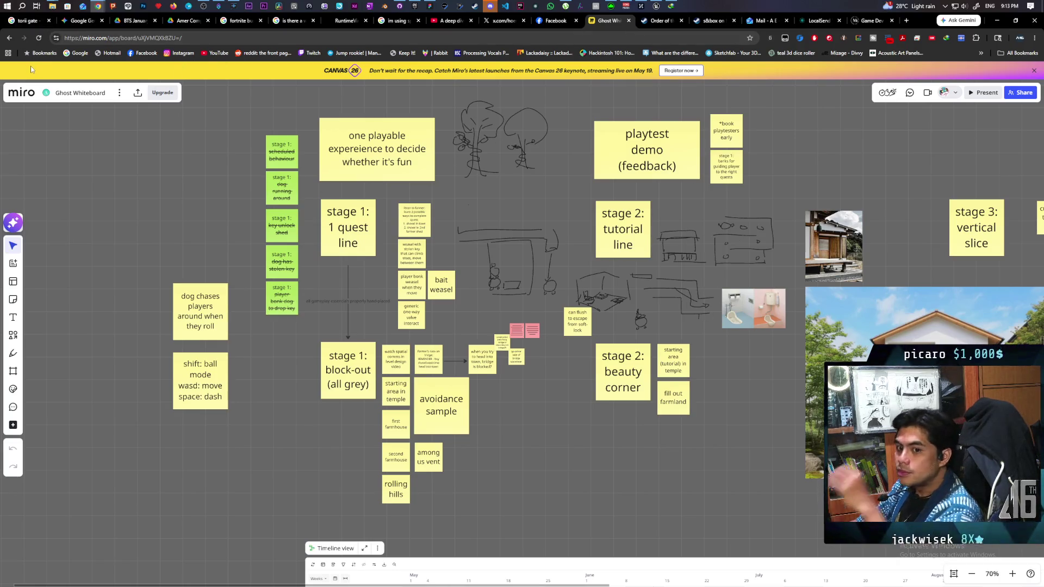
click(658, 6)
drag(388, 313, 363, 405)
drag(381, 326, 369, 283)
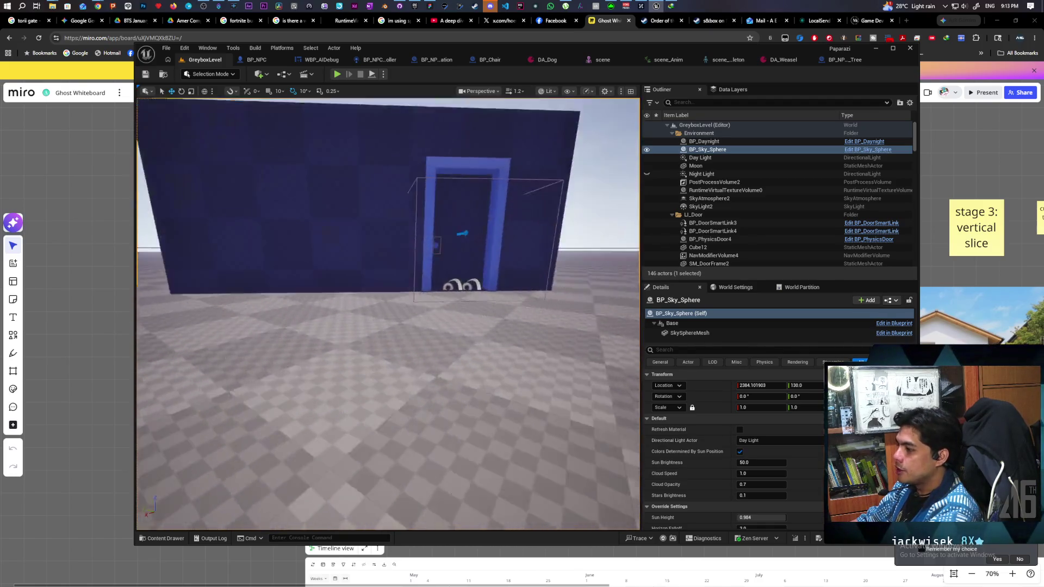
drag(156, 260, 152, 256)
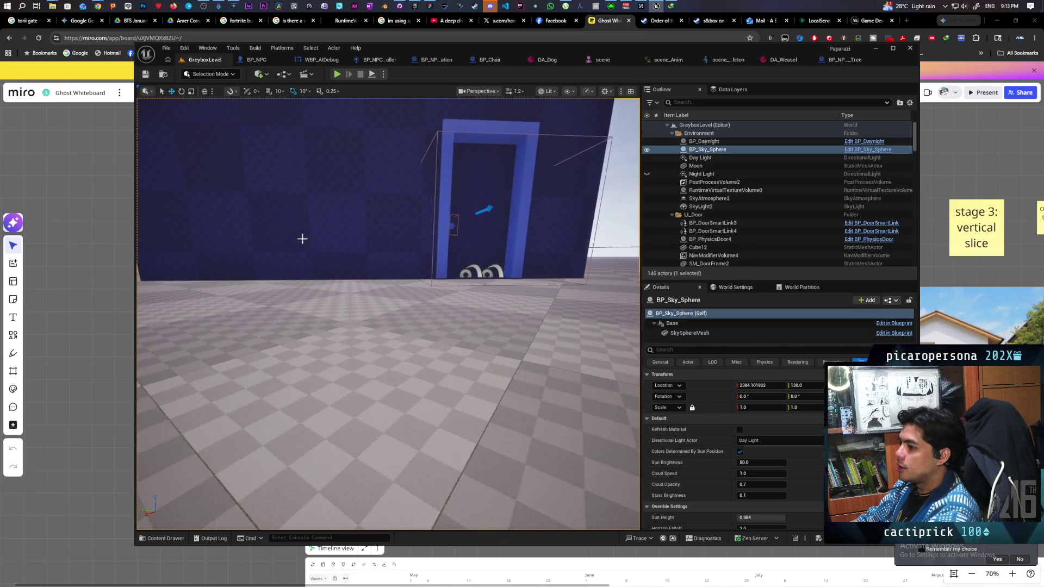
scroll(335, 267, down, 5)
mouse_move(366, 256)
mouse_down()
mouse_move(305, 261)
mouse_move(304, 239)
mouse_move(293, 244)
mouse_move(326, 239)
mouse_move(331, 228)
mouse_move(315, 234)
mouse_move(337, 217)
mouse_move(342, 240)
mouse_move(337, 217)
mouse_move(365, 229)
mouse_move(358, 215)
mouse_move(449, 284)
mouse_up()
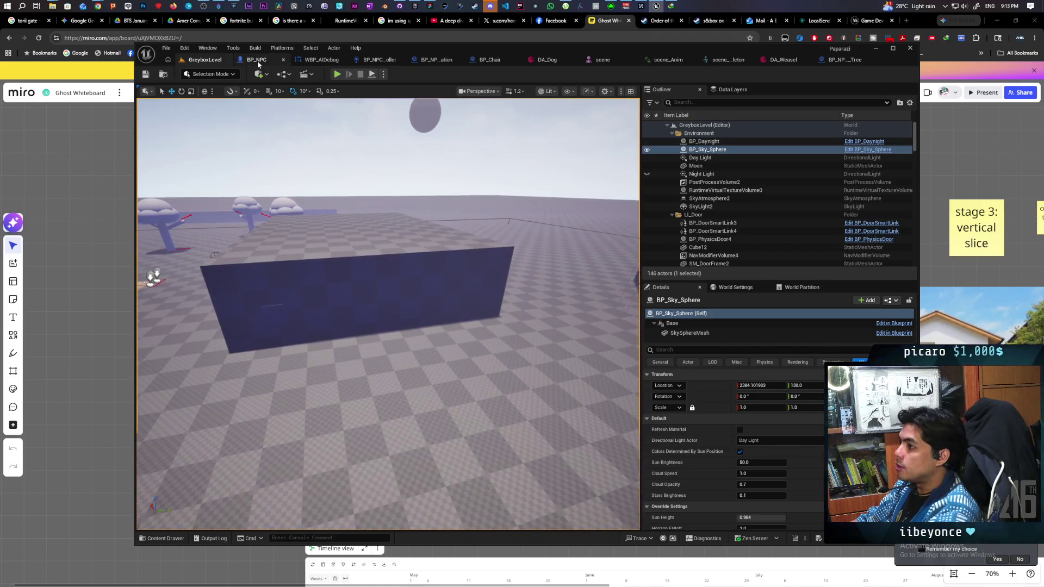
- Set BP_NPC's Debug Avoid variable to default on, then start a GreyboxLevel playtest
click(256, 60)
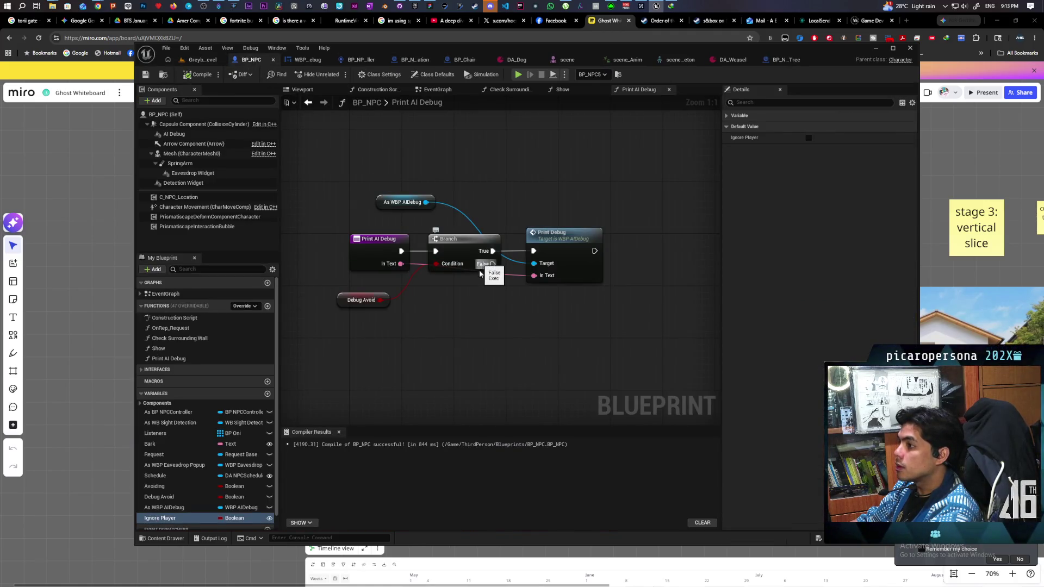
click(345, 305)
click(809, 269)
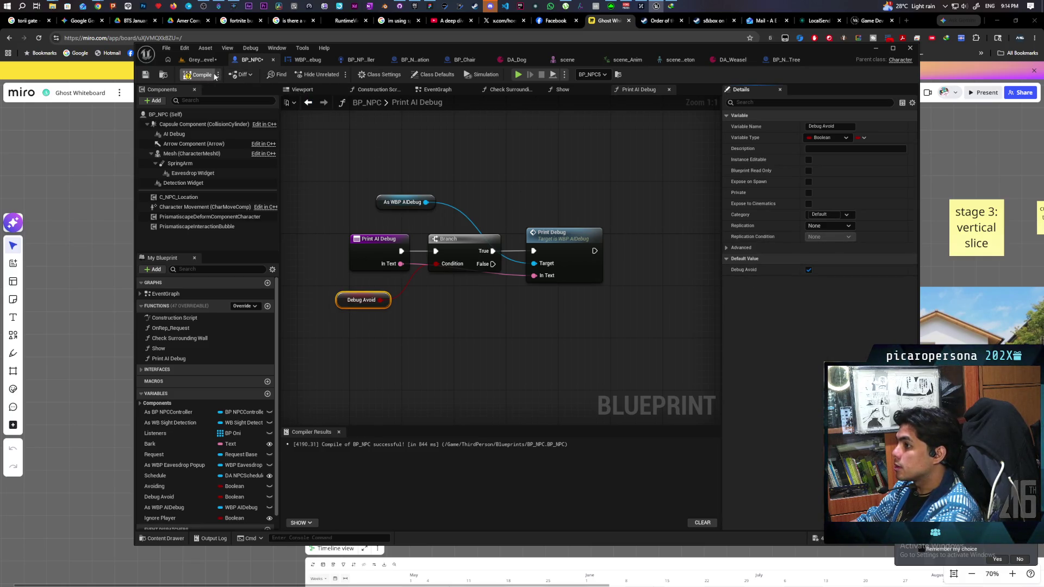
click(201, 59)
click(337, 75)
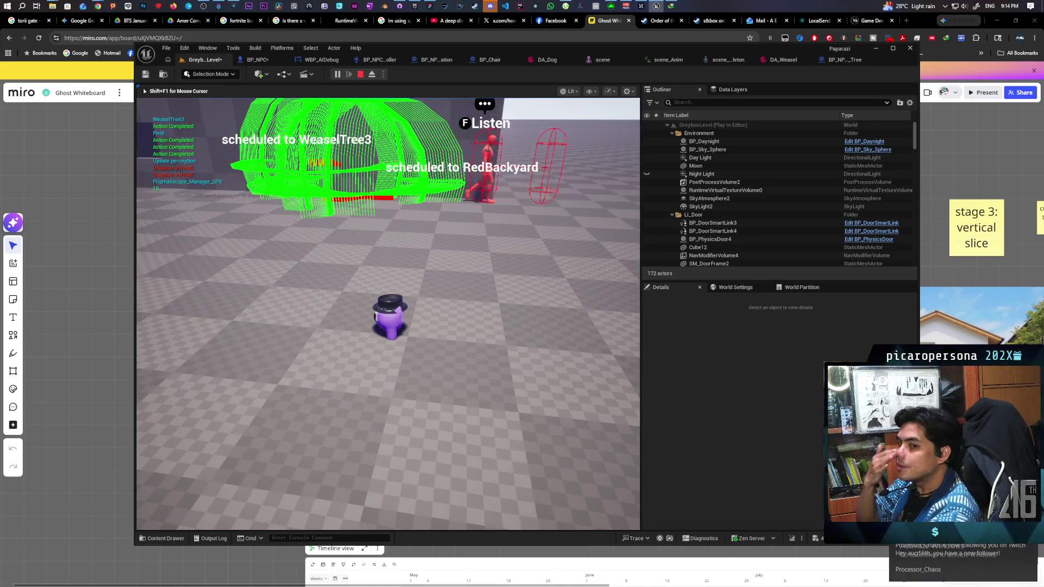
- Walk the player forward while NPCs head to WeaselTree3 and RedBackyard with debug overlays showing
key(w)
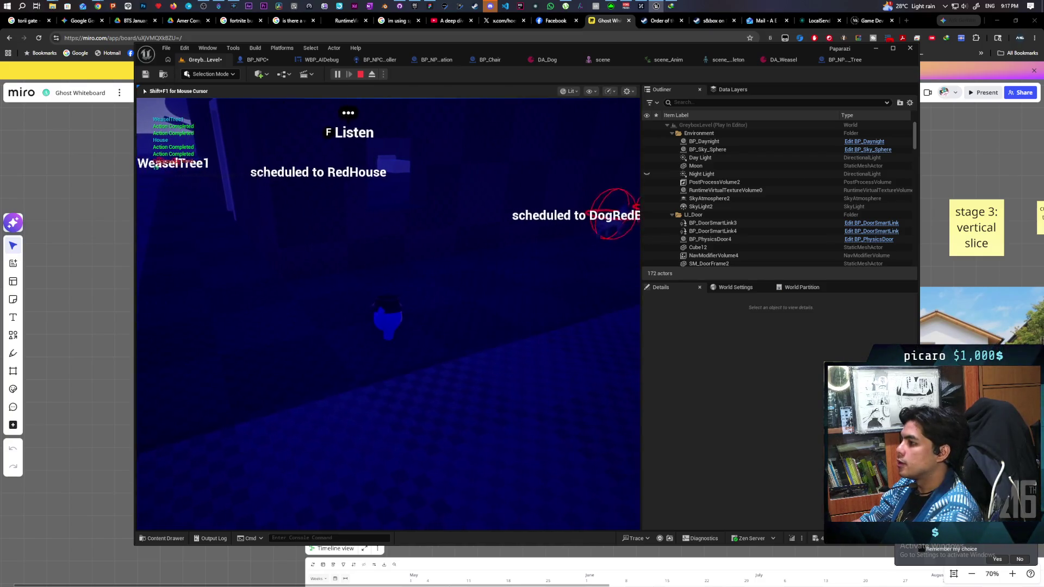
- Stop and restart the GreyboxLevel playtest twice so the weasels reschedule to Field and WeaselTree spots
key(Escape)
click(338, 74)
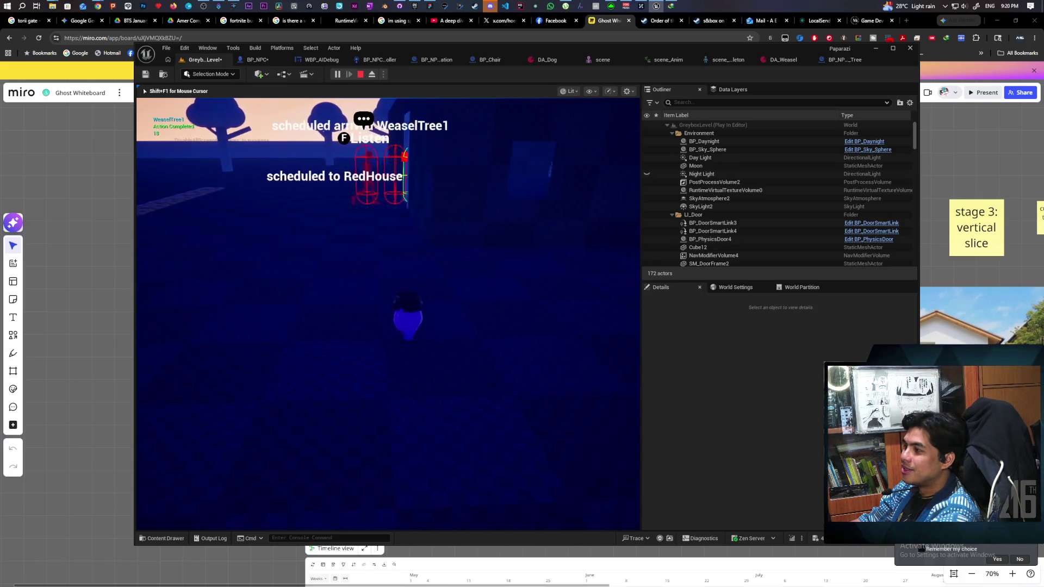
key(Escape)
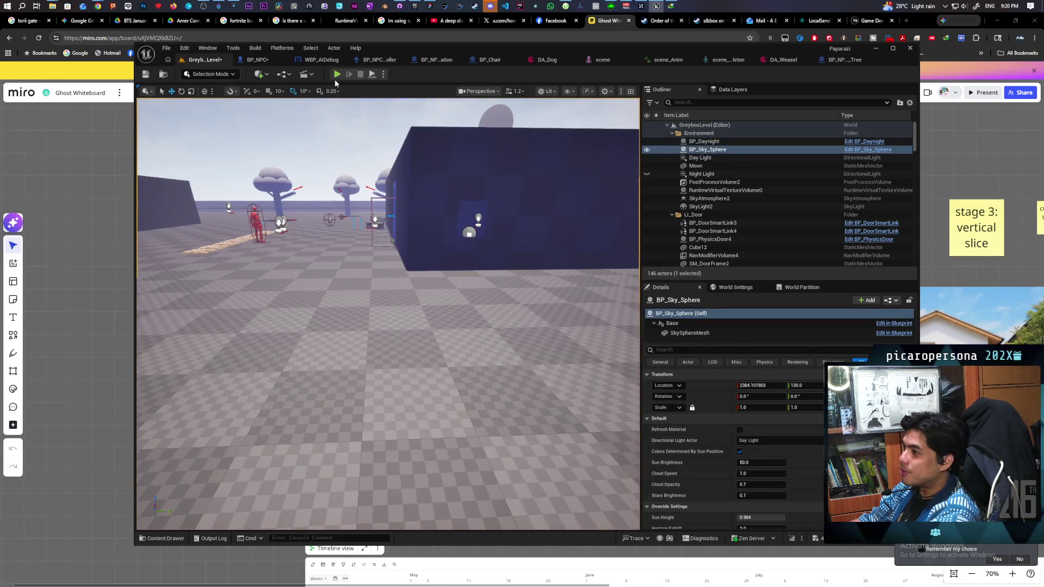
click(337, 77)
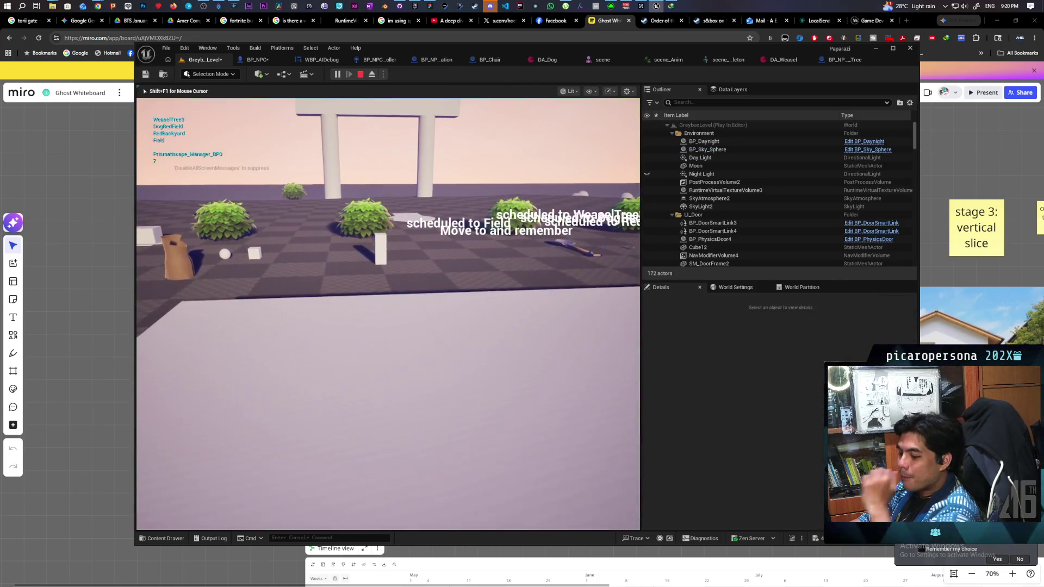
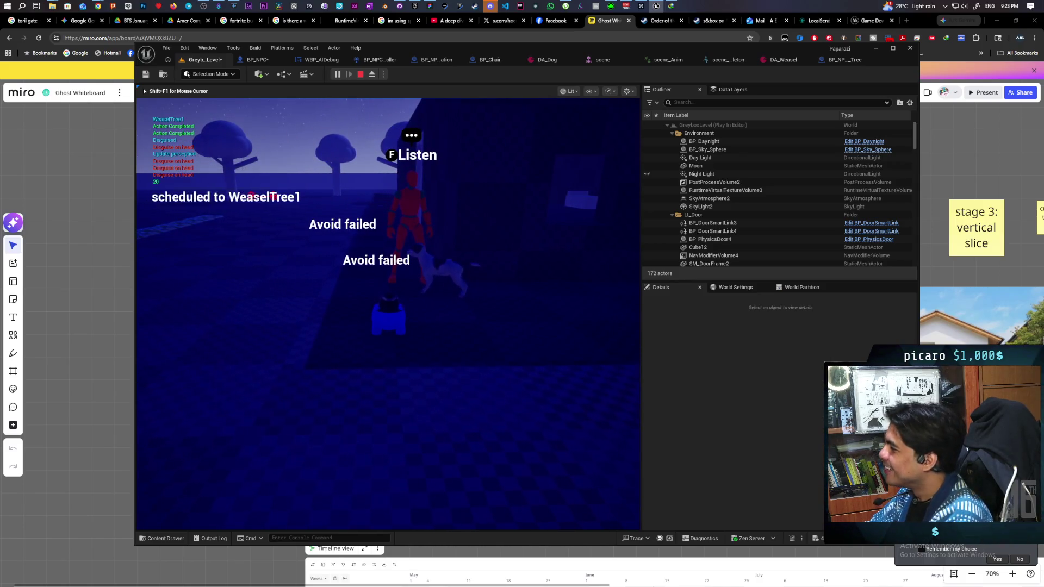
- End the GreyboxLevel Play-in-Editor session with Esc
key(Escape)
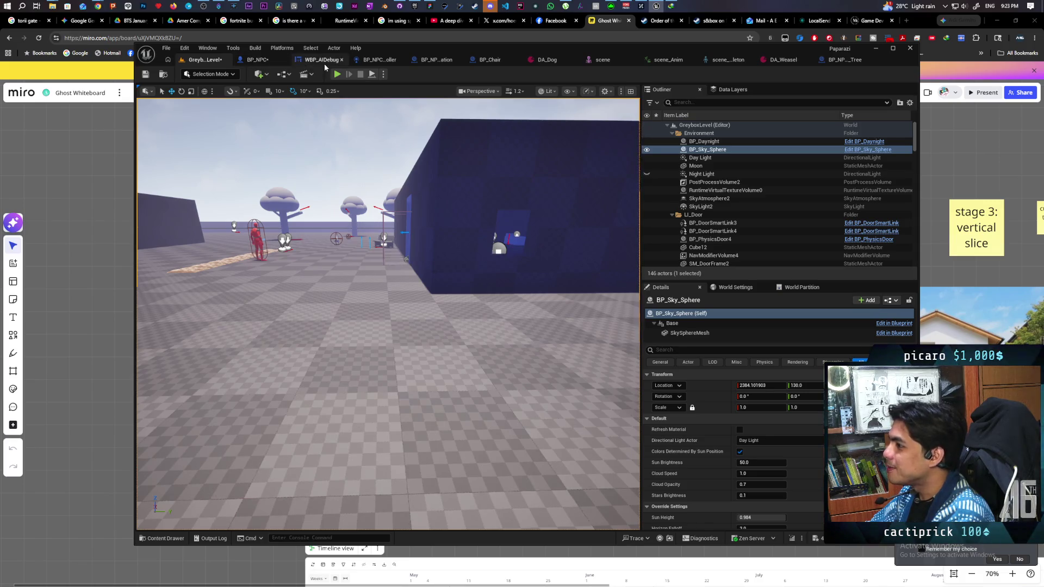
- Save all unsaved assets from BP_NPC and open its EventGraph
click(260, 61)
key(ctrl+shift+s)
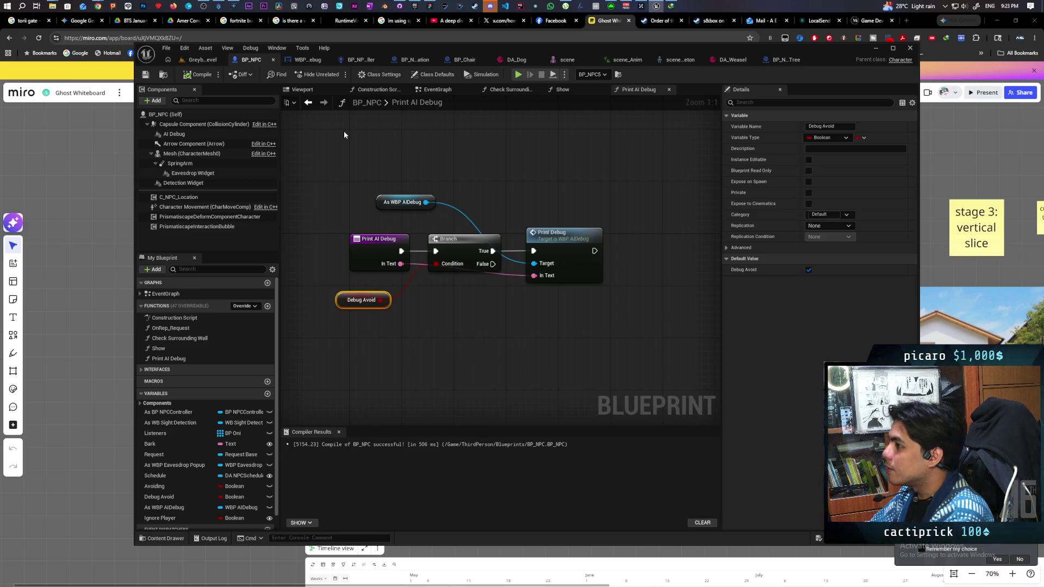
click(439, 90)
- Pan the EventGraph to the Line Trace By Channel wall-check avoidance nodes
scroll(550, 275, down, 2)
scroll(547, 275, up, 2)
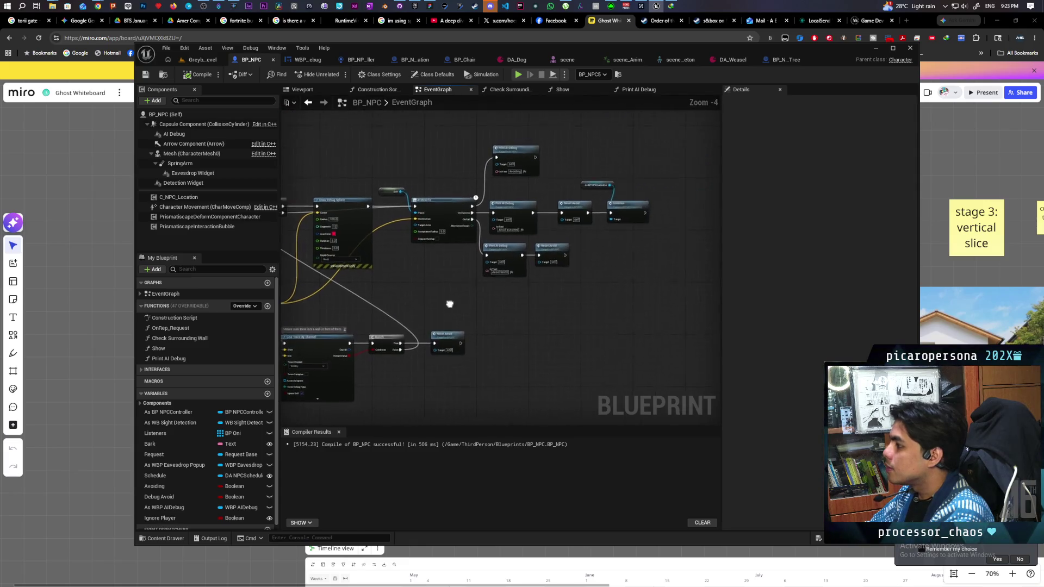
scroll(511, 294, up, 4)
mouse_move(675, 199)
mouse_down()
mouse_move(478, 279)
mouse_move(636, 259)
mouse_up()
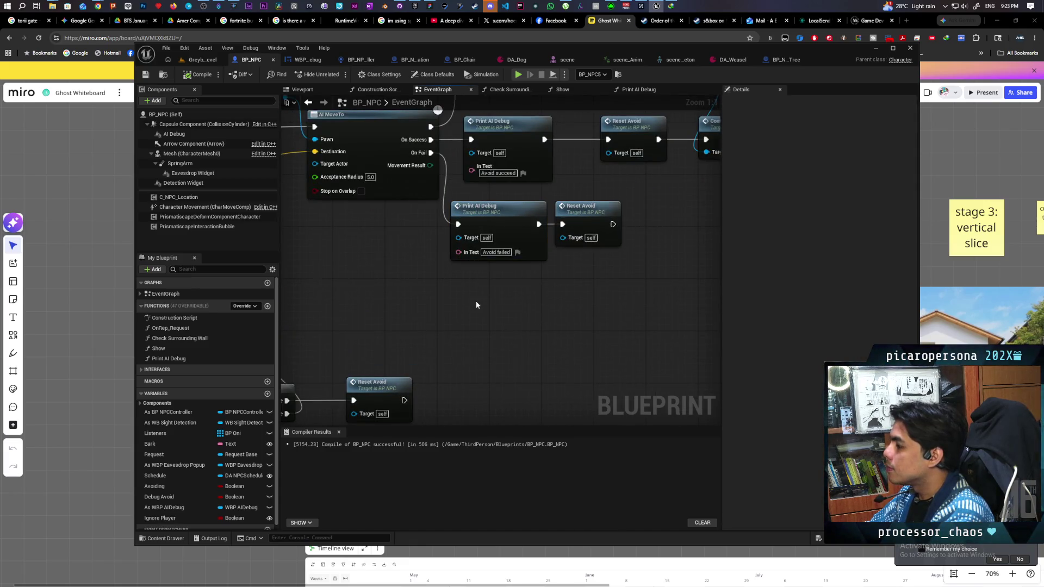
scroll(477, 305, down, 3)
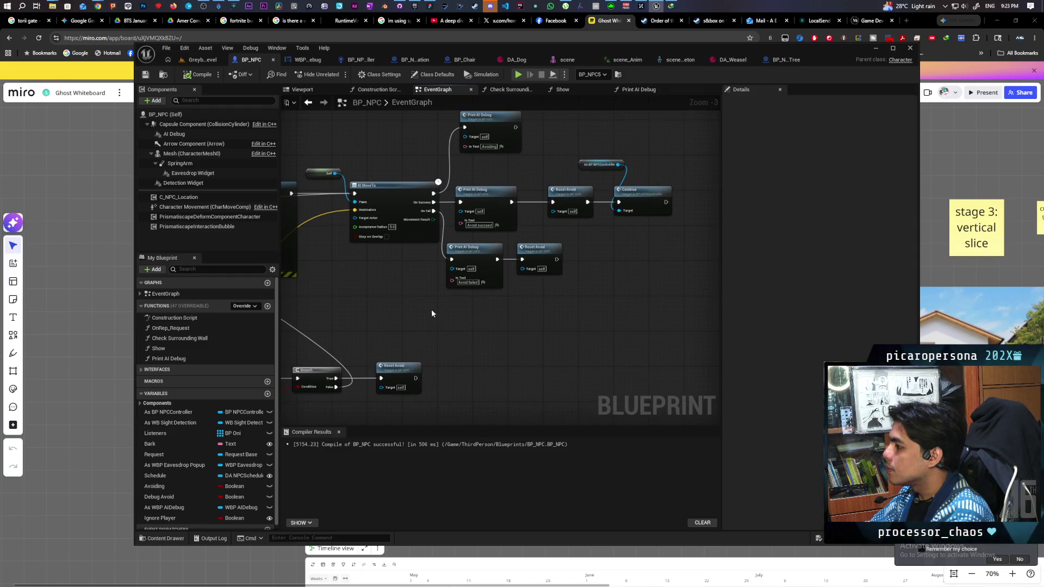
scroll(548, 278, down, 4)
scroll(443, 266, up, 2)
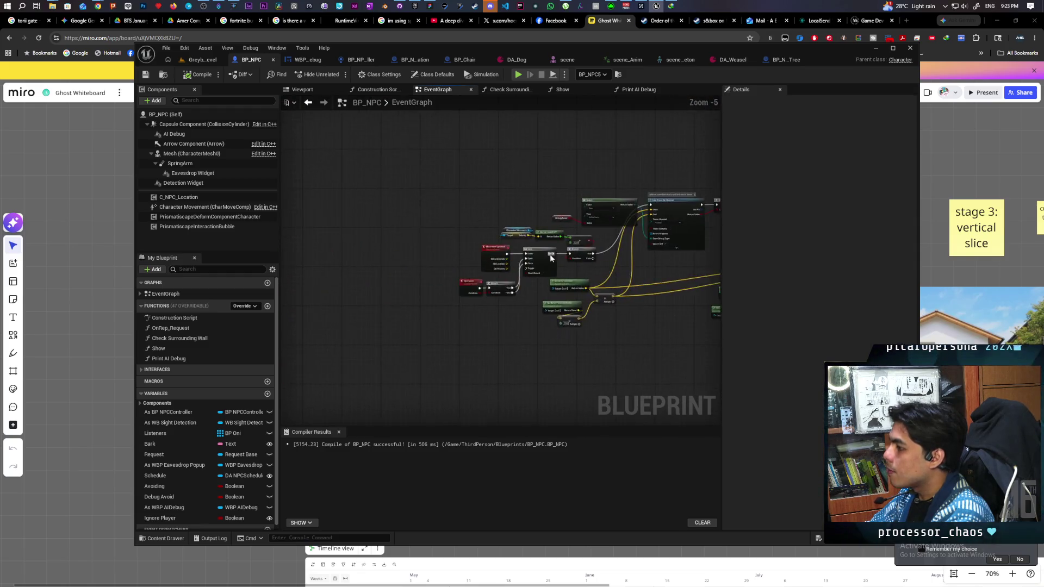
scroll(550, 254, up, 2)
drag(700, 280, 599, 272)
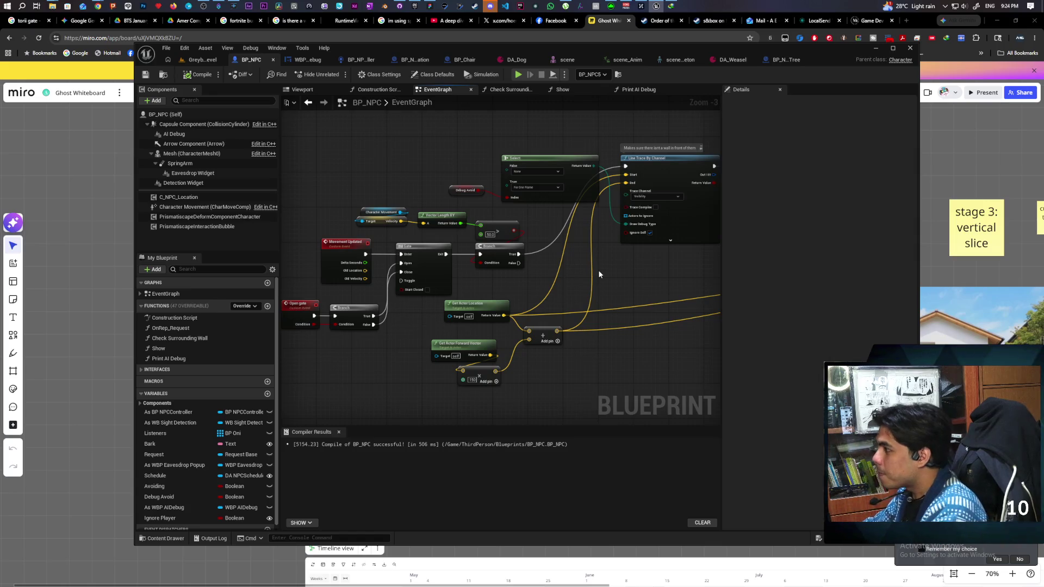
mouse_move(598, 272)
mouse_down()
mouse_move(489, 295)
mouse_move(397, 279)
mouse_move(422, 257)
mouse_move(564, 239)
mouse_move(549, 230)
mouse_move(552, 256)
mouse_move(606, 262)
mouse_up()
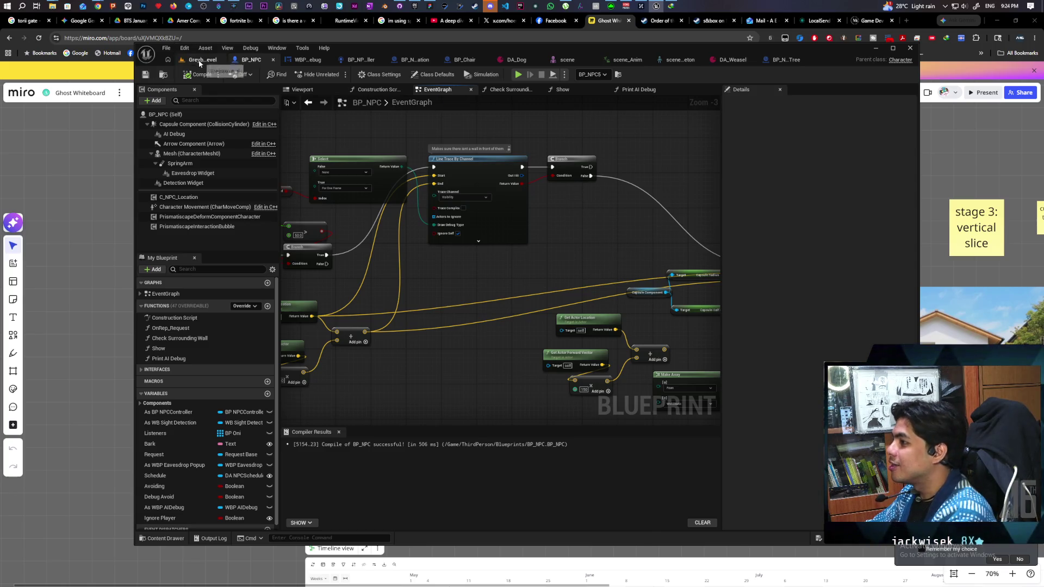
- Start a GreyboxLevel playtest and walk past the boxes and pillar toward the buildings
key(alt+p)
key(w)
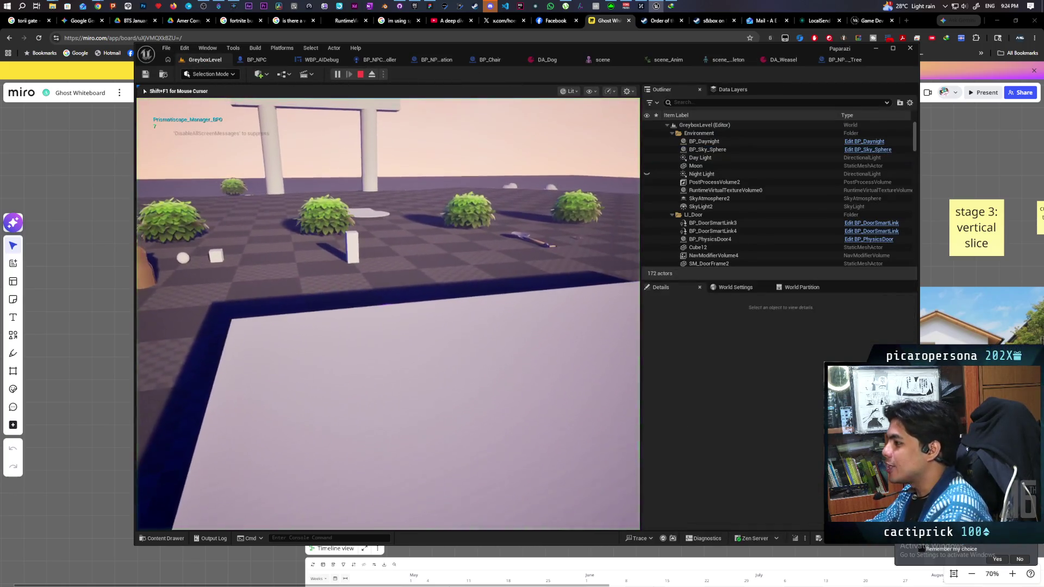
key(w)
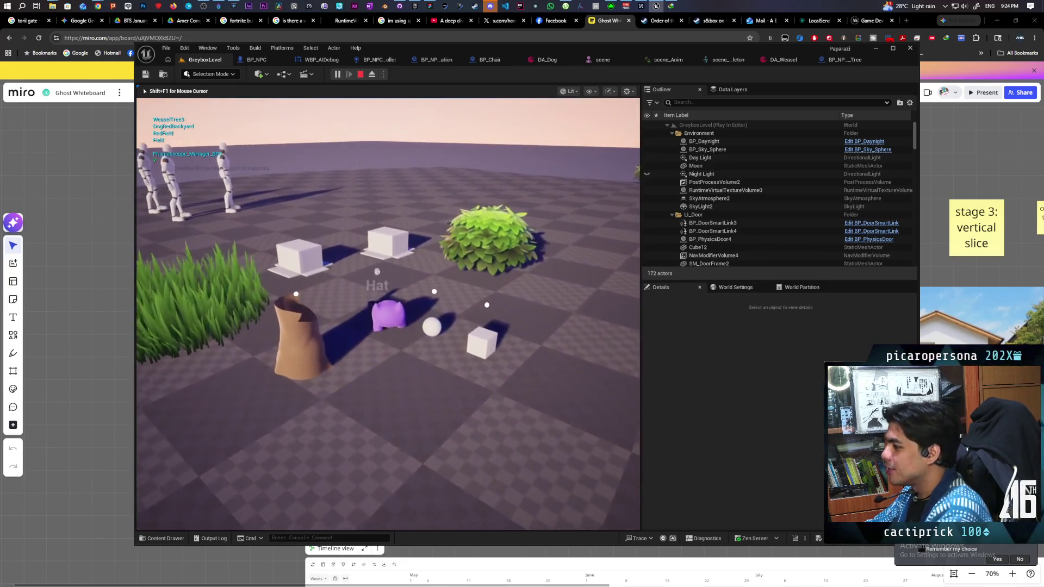
key(w)
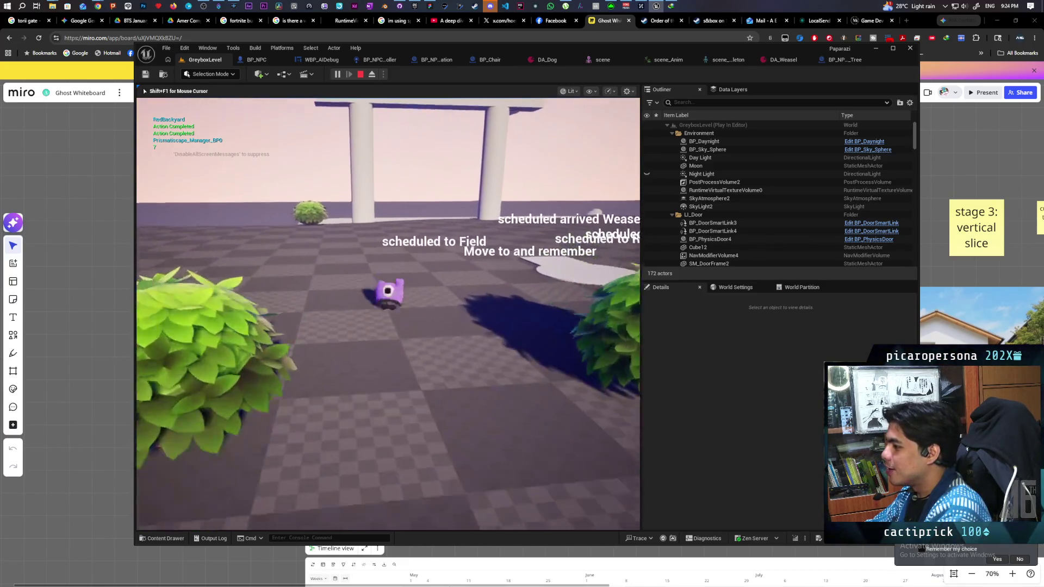
key(w)
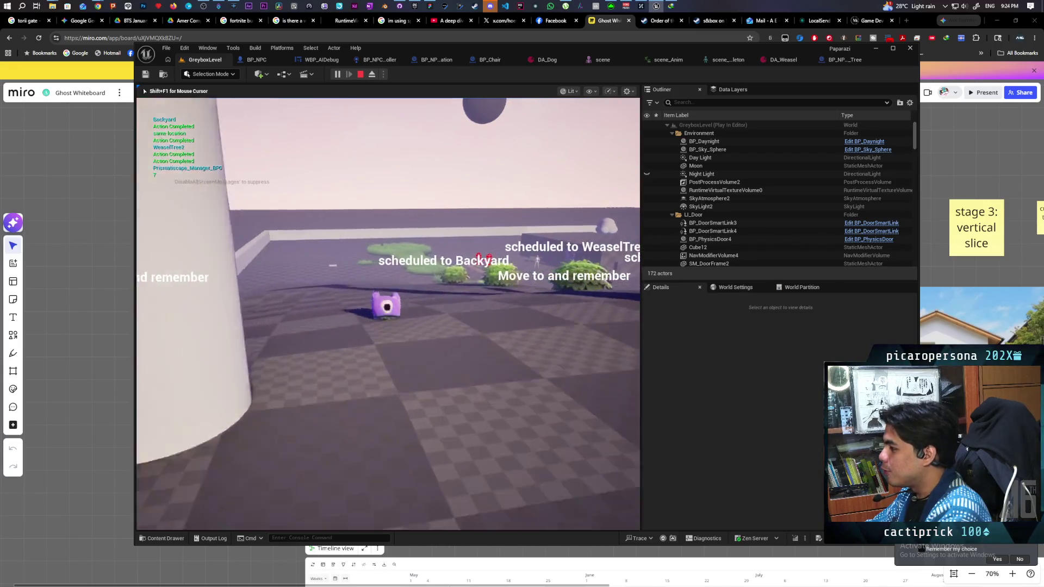
key(w)
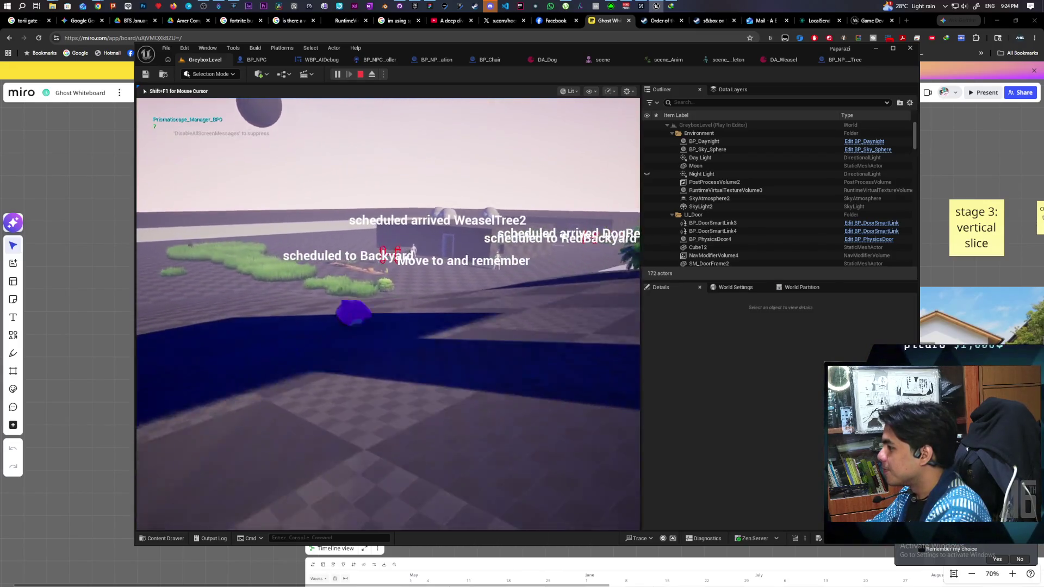
key(w)
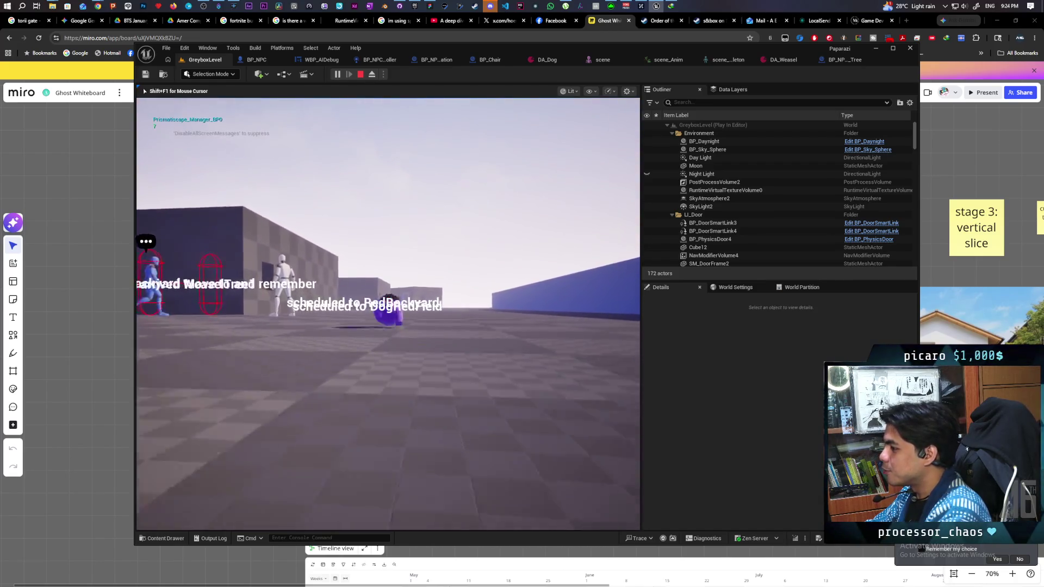
- Follow the ghost toward the trees and blue pillar, then stop the playtest
key(w)
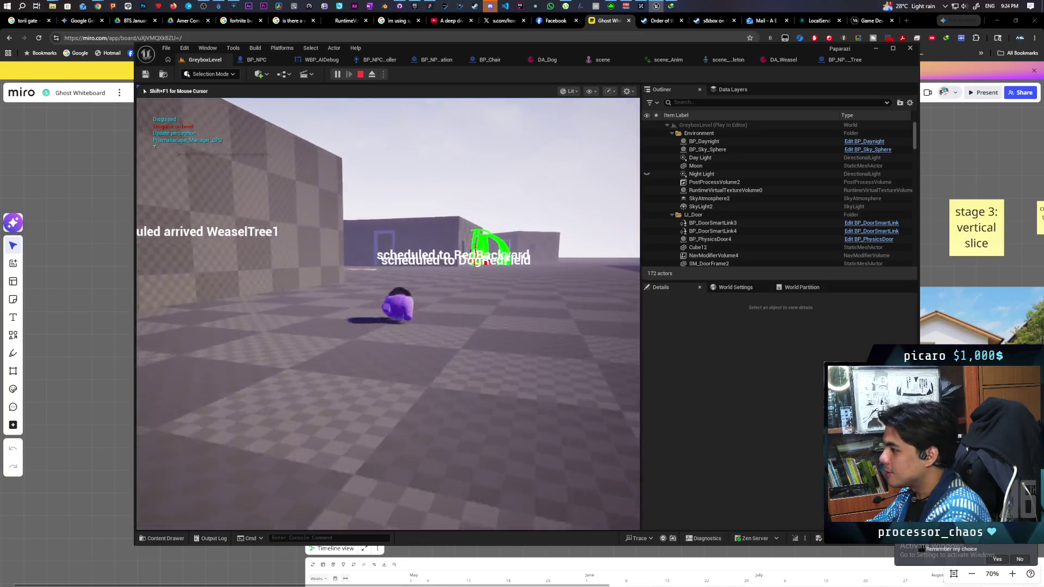
key(w)
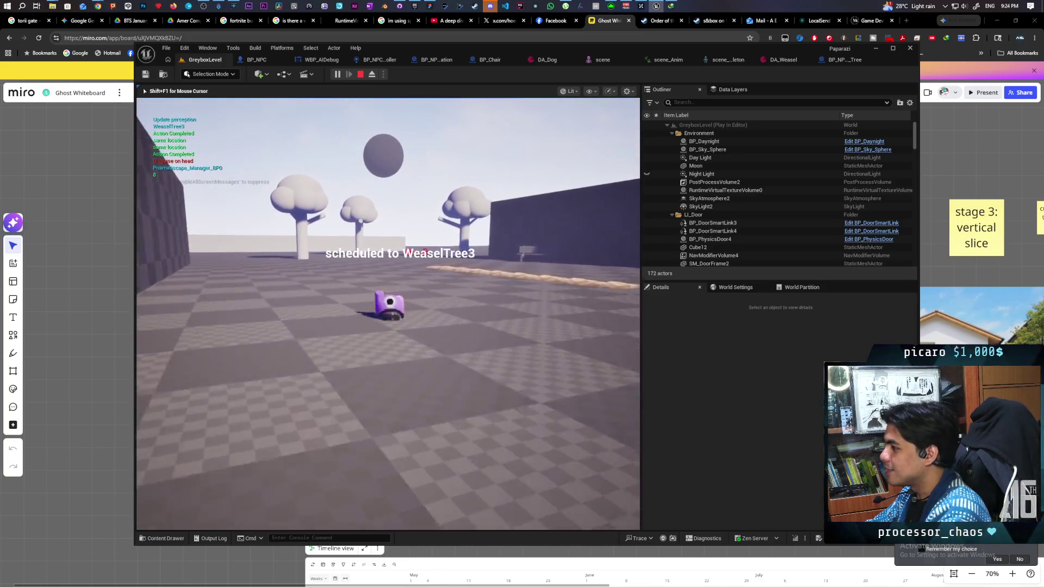
key(w)
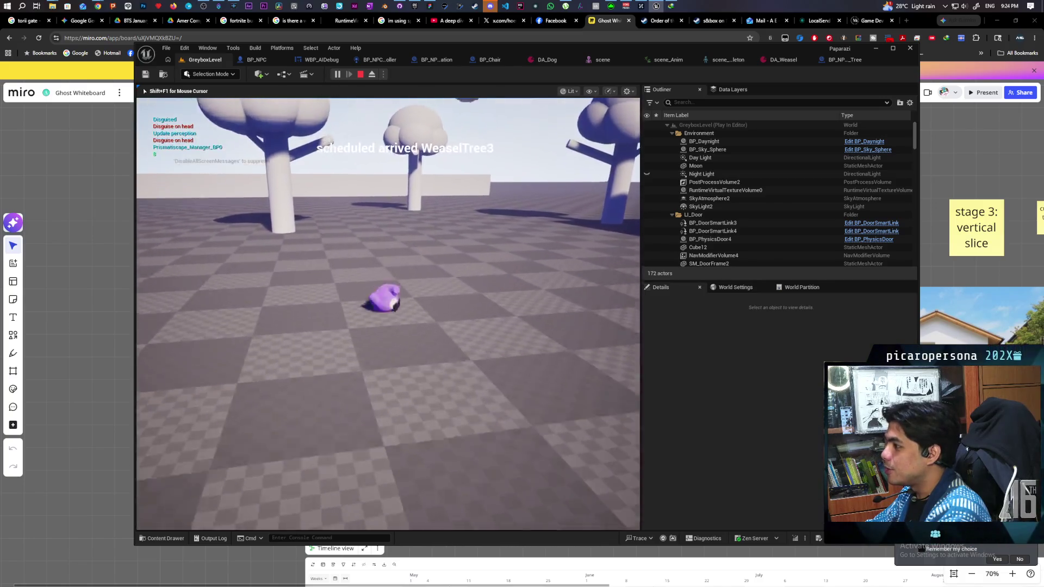
key(w)
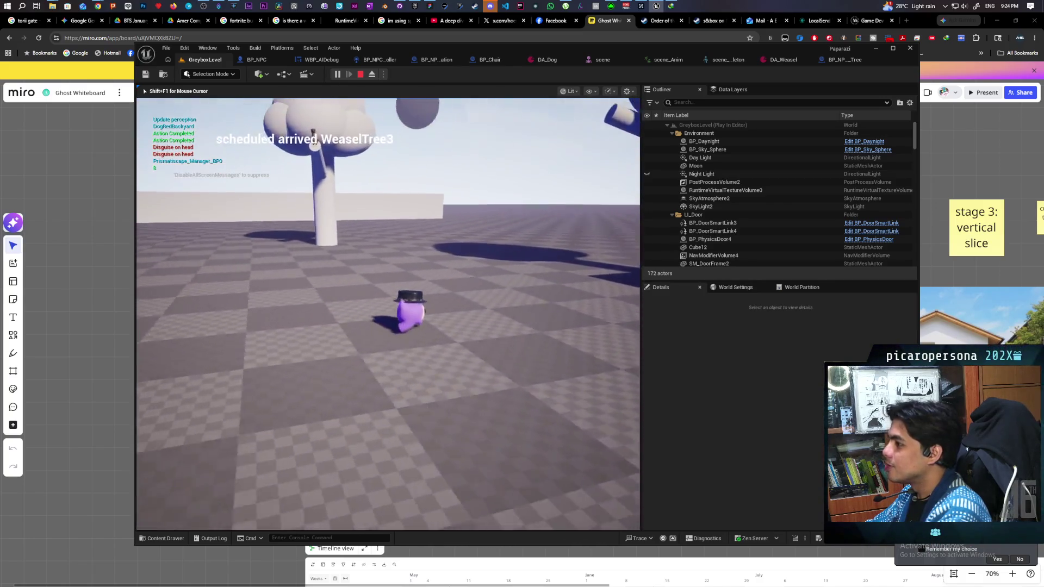
key(w)
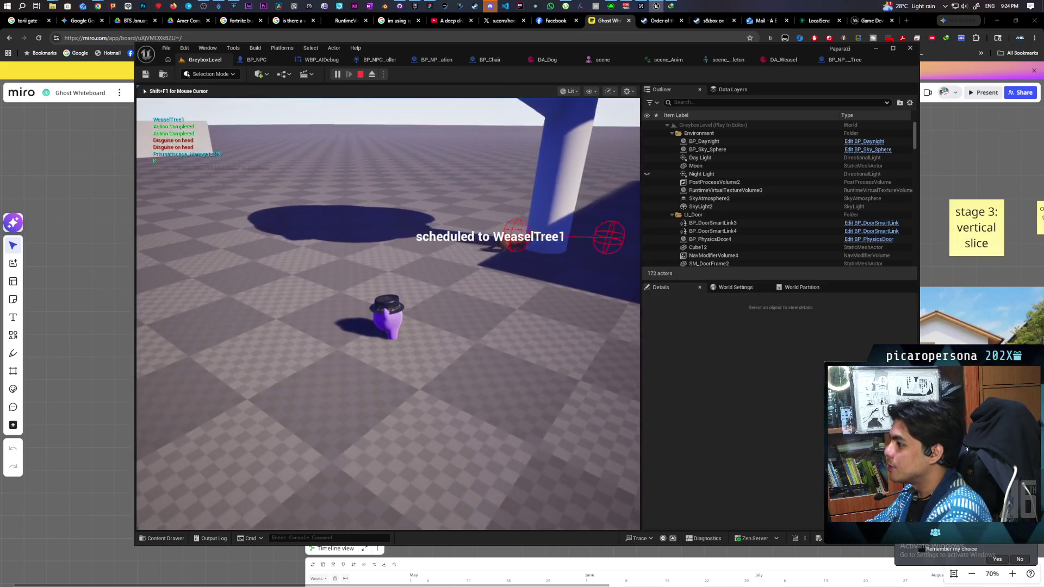
key(d)
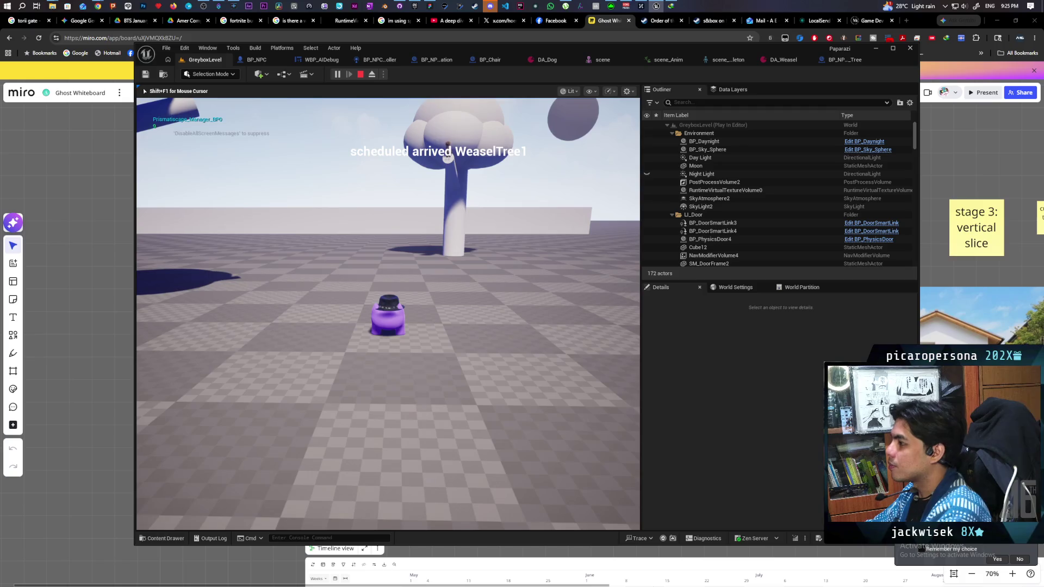
key(Escape)
click(351, 157)
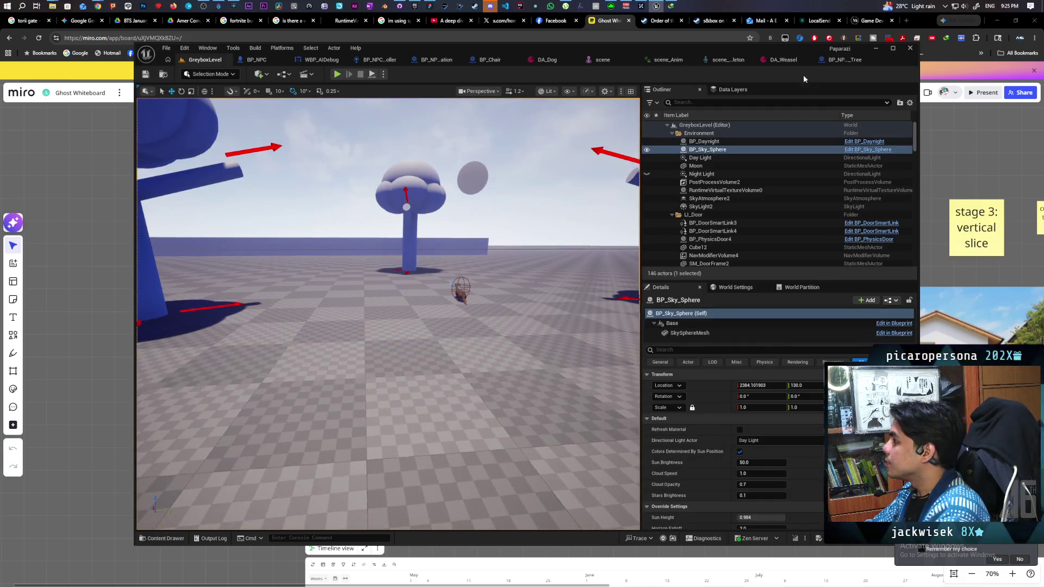
- Open BP_NPC's Print AI Debug function showing the Debug Avoid branch
click(375, 60)
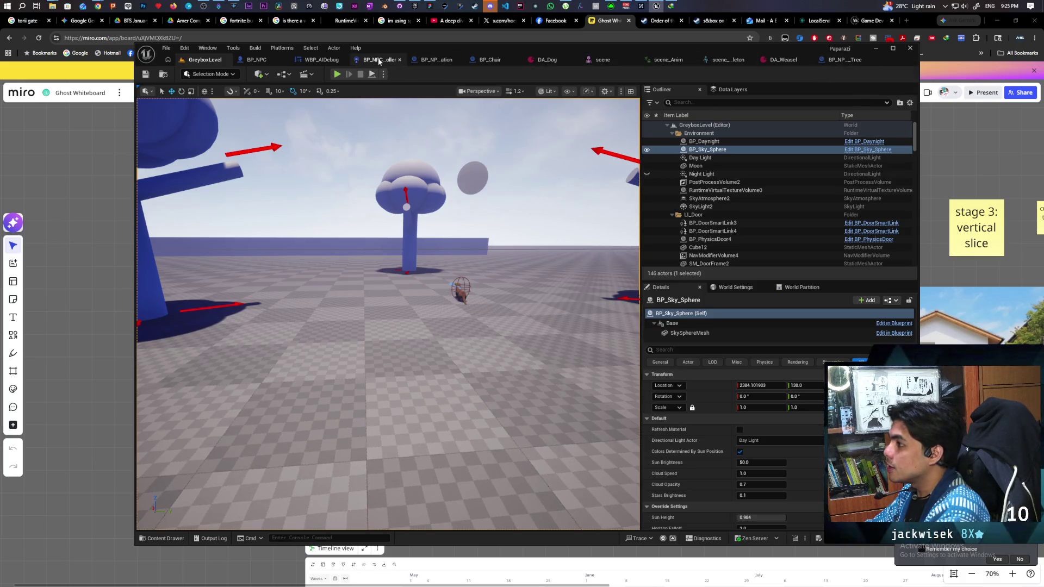
click(255, 60)
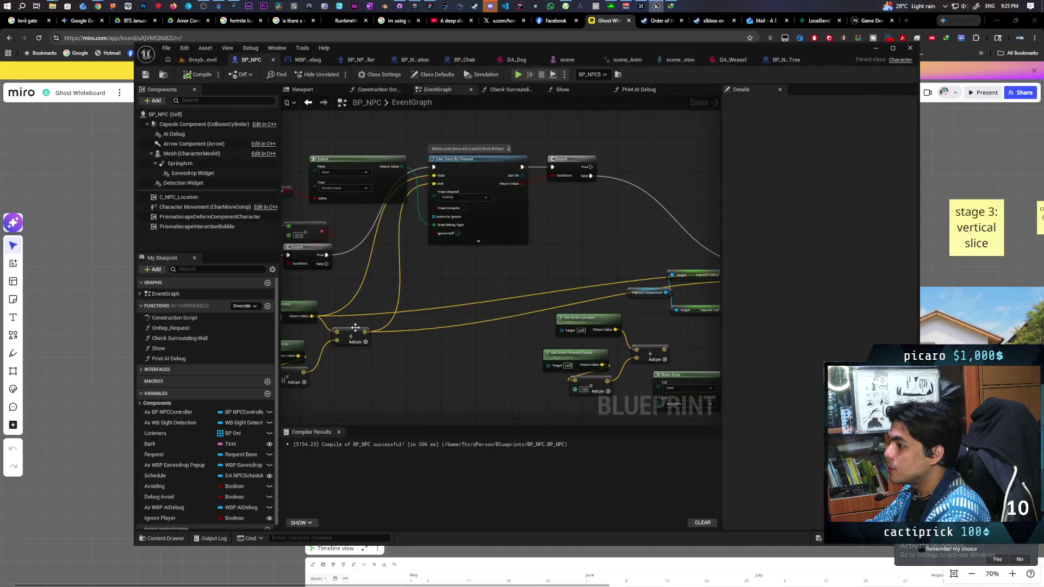
double_click(169, 359)
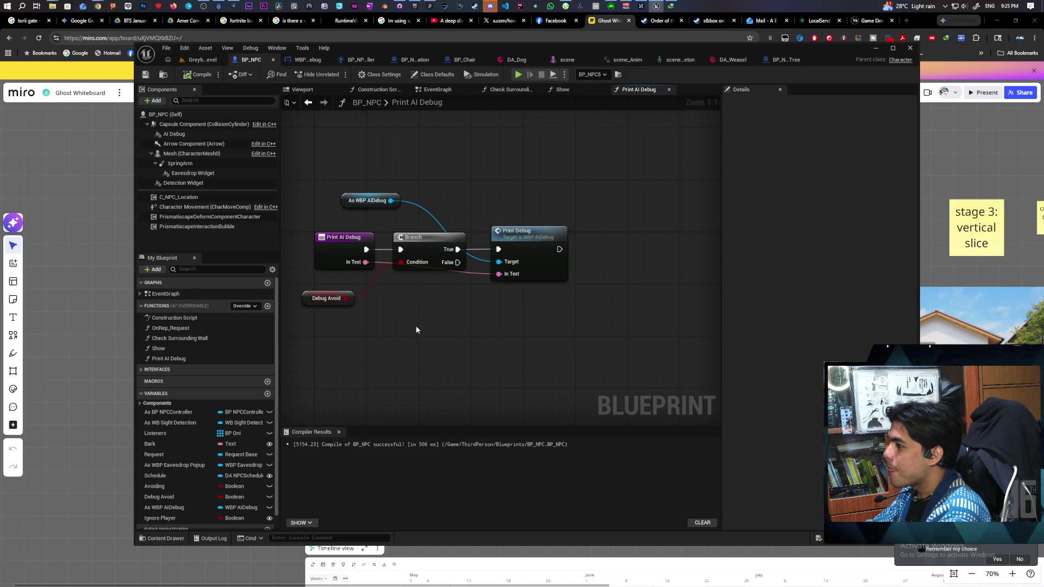
- In the Show function, add a Set Hidden in Game node for the AI Debug component
double_click(167, 351)
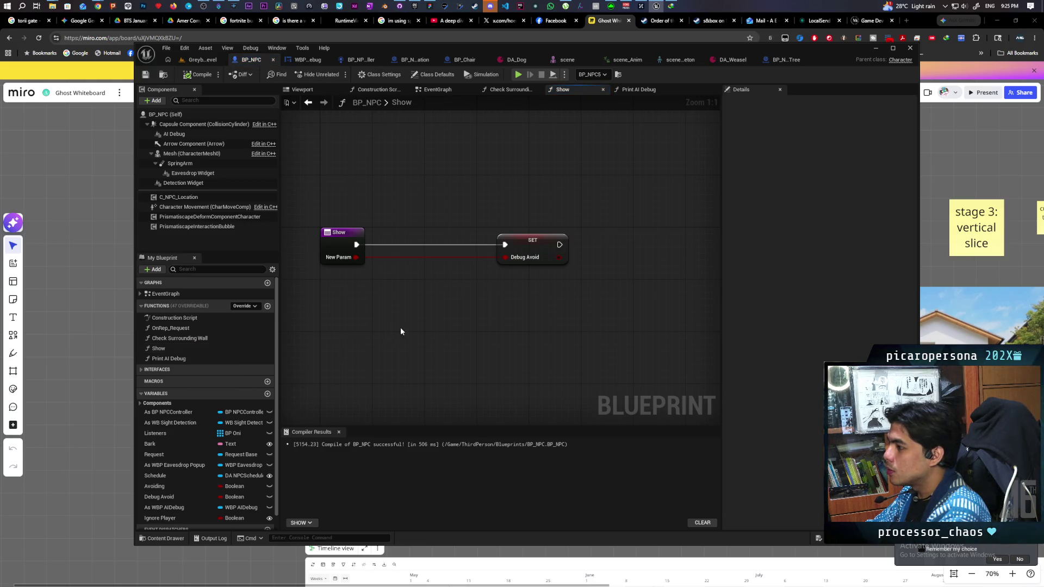
click(536, 243)
drag(536, 244, 439, 243)
click(493, 240)
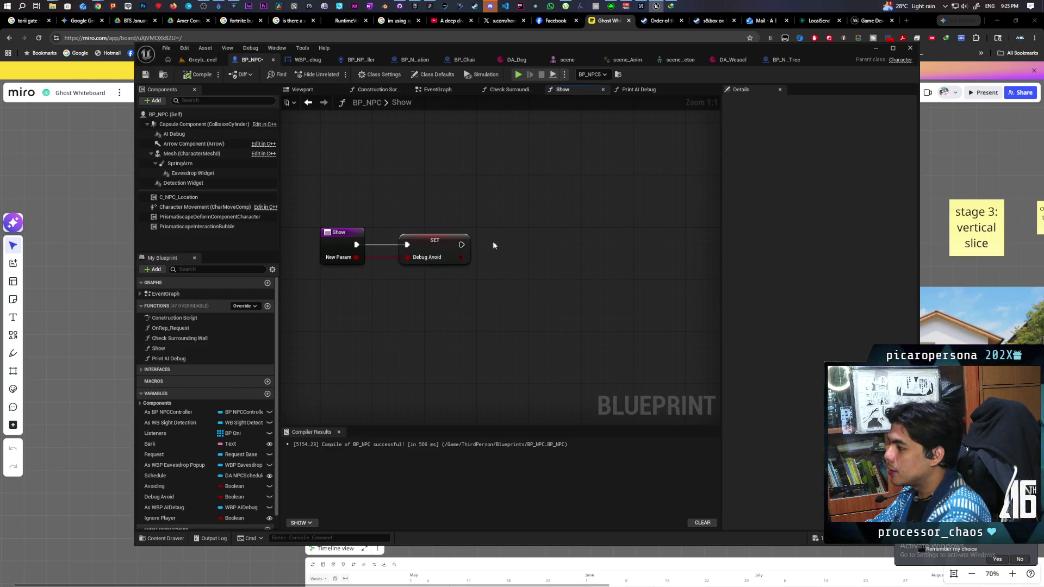
click(172, 134)
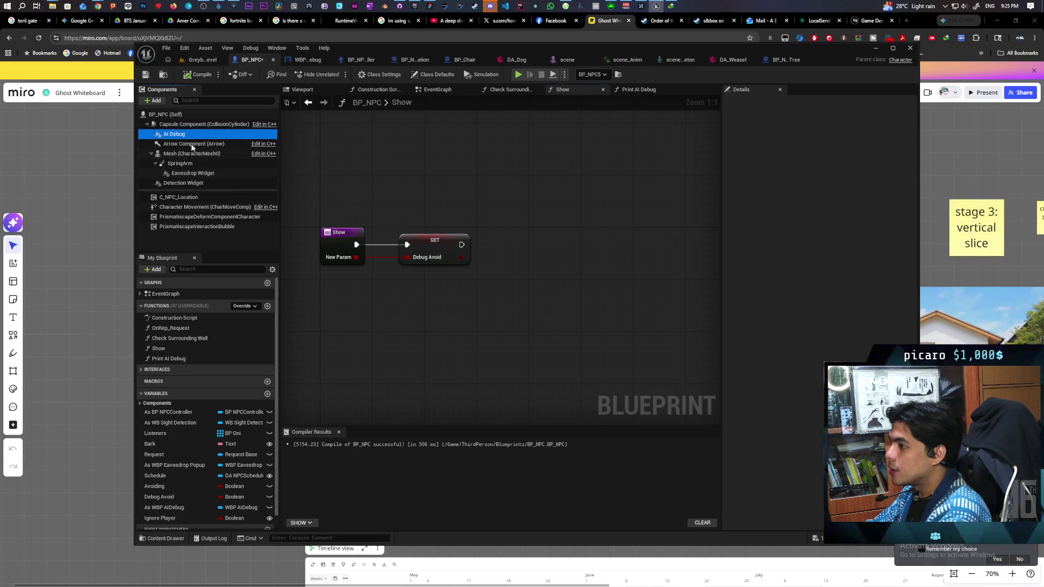
drag(488, 185, 547, 230)
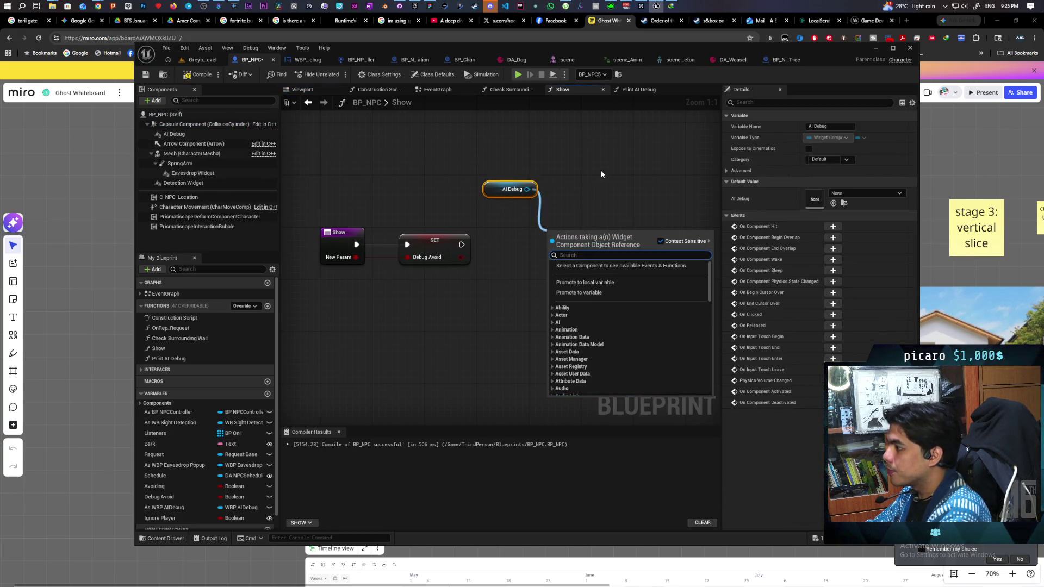
text(set hidden)
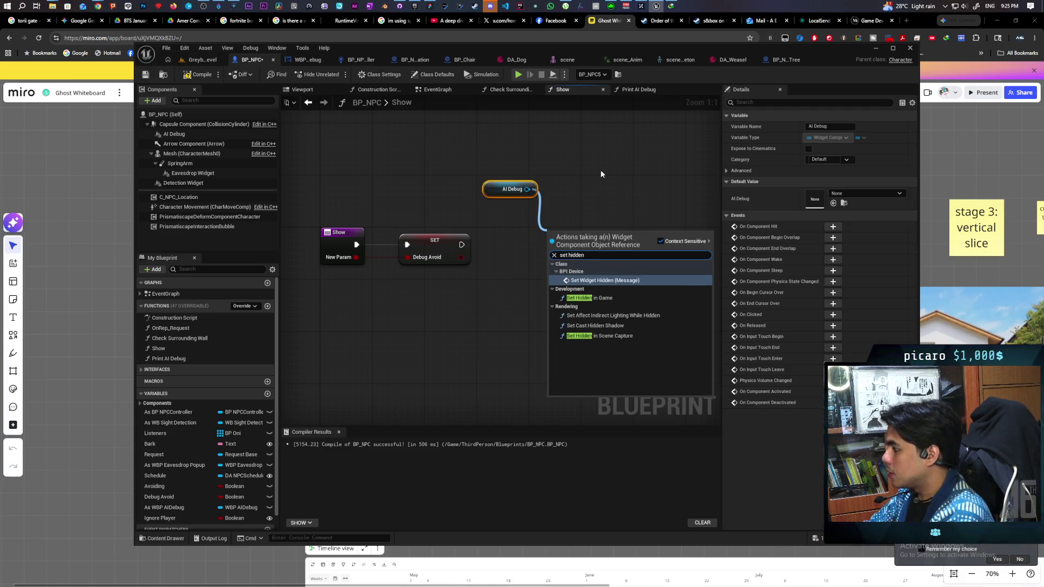
click(610, 298)
drag(584, 249, 564, 243)
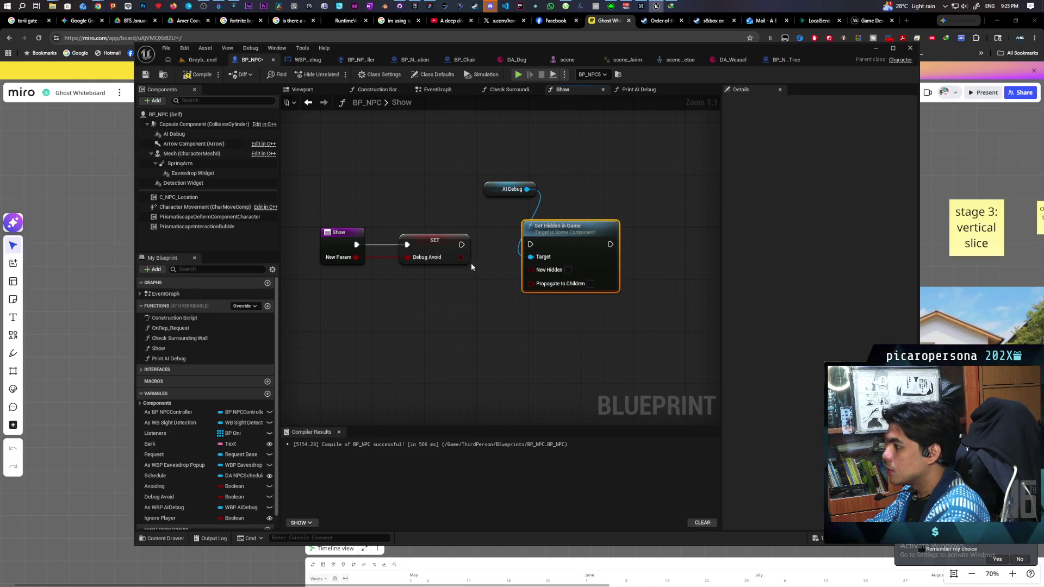
- Feed a NOT of Debug Avoid into Set Hidden in Game's New Hidden
drag(462, 258, 449, 310)
text(not bo)
key(Return)
mouse_move(514, 311)
mouse_down()
mouse_move(531, 269)
mouse_move(577, 241)
mouse_up()
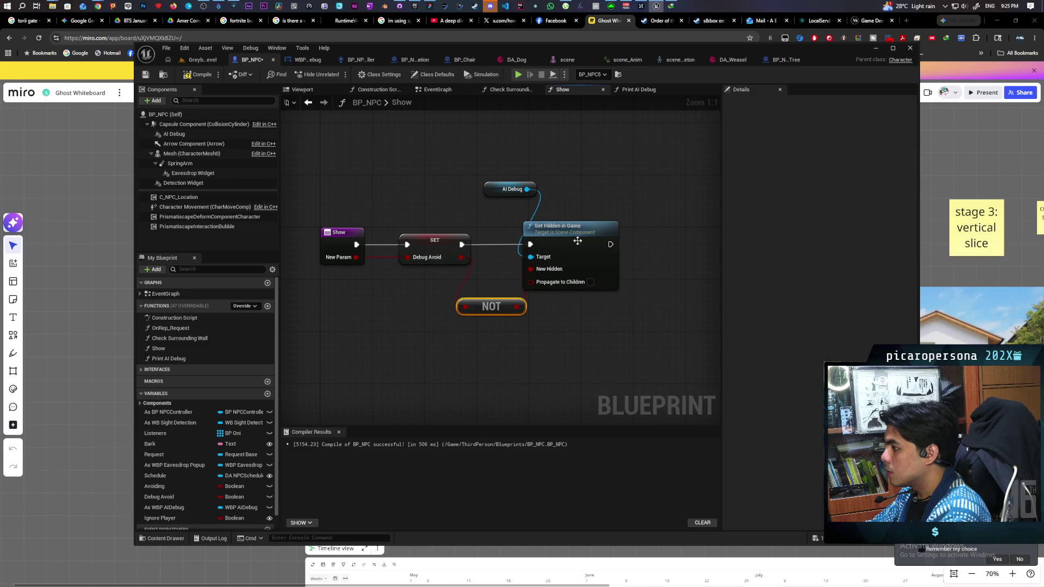
- Save the greybox level and start a new playtest
click(205, 60)
key(ctrl+s)
click(337, 75)
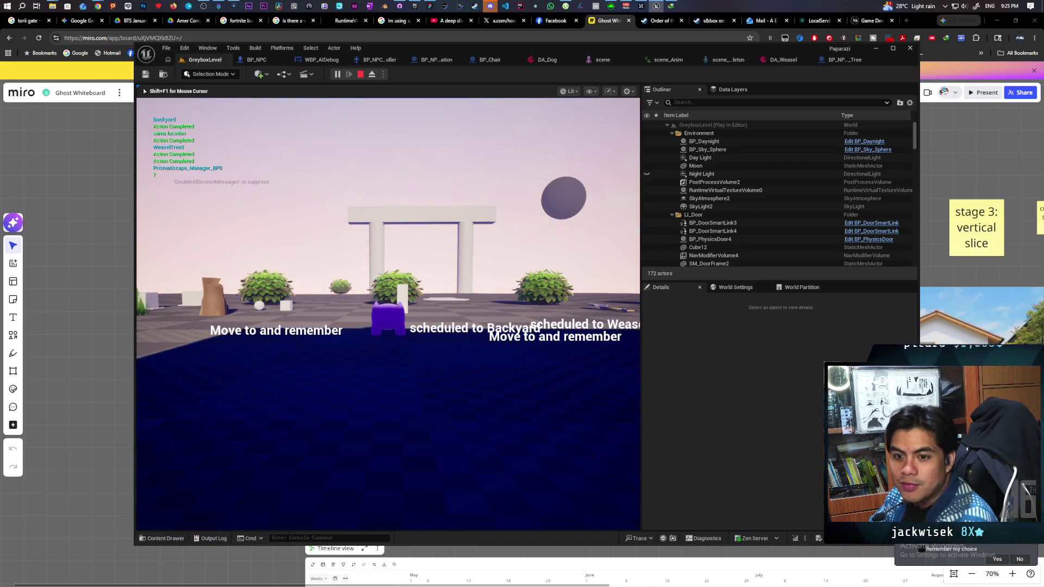
- Return to the running game and move the weasel toward the bag character and pillars
key(alt+Tab)
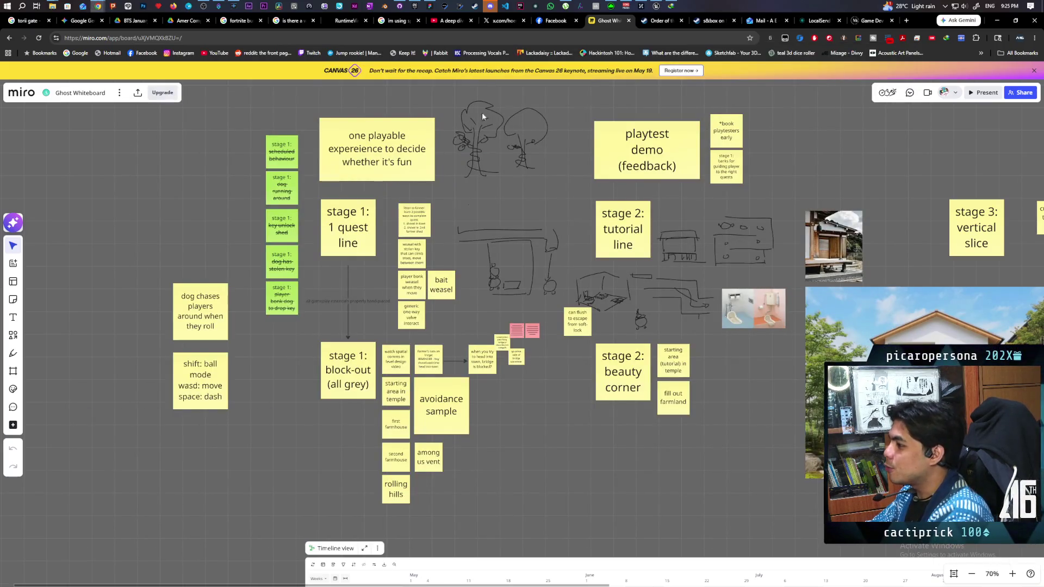
click(656, 6)
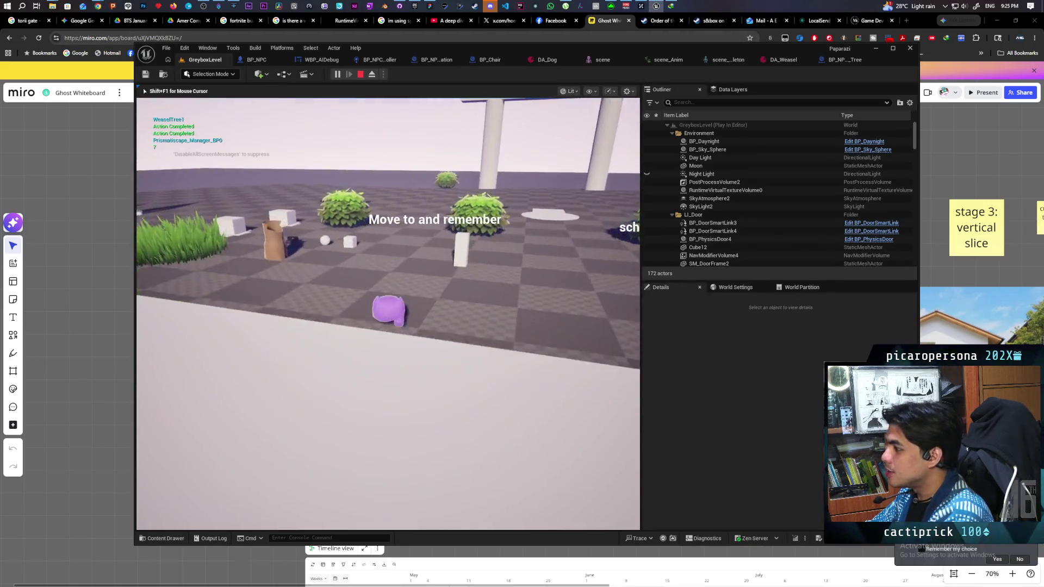
key(w)
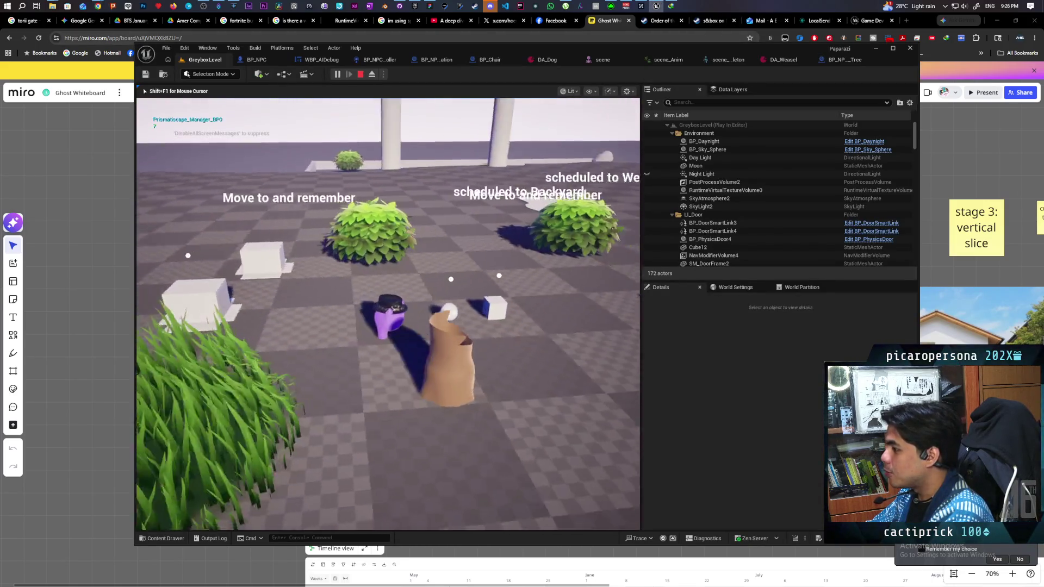
key(w)
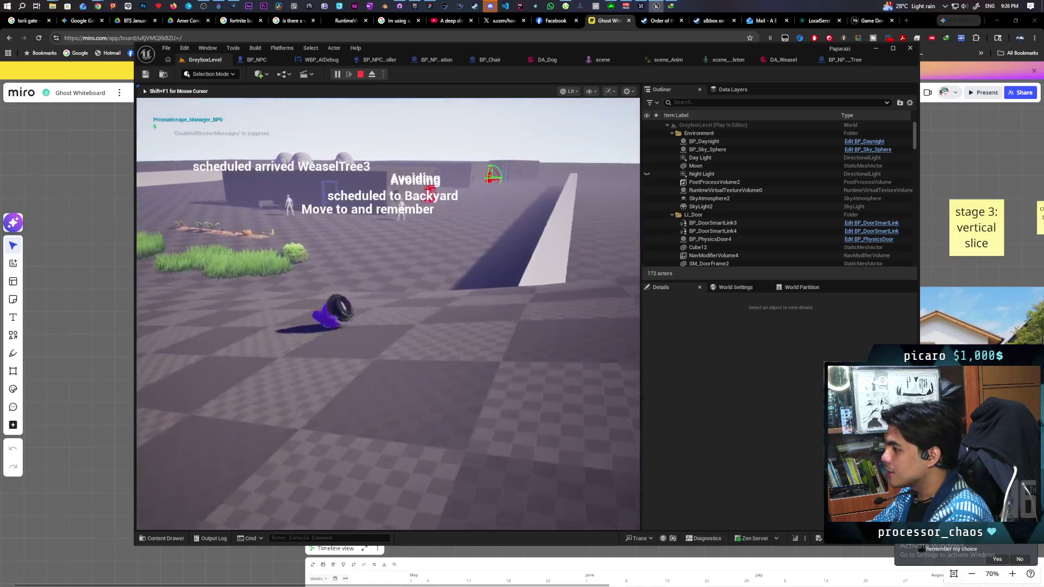
- Run the avoidance debug command from the in-game console and move the weasel forward
key(shift+F1)
key(grave)
key(Return)
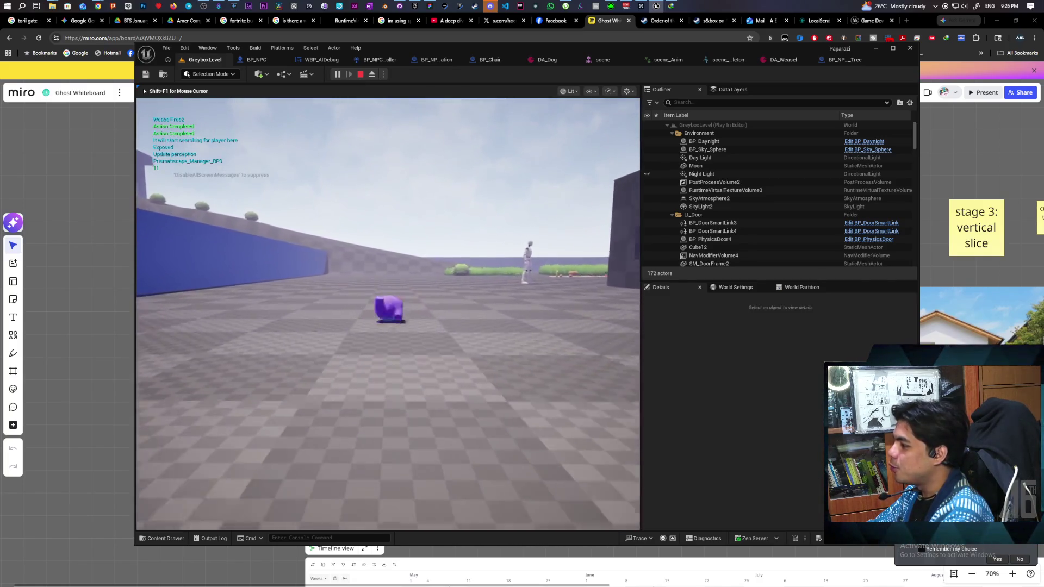
key(w)
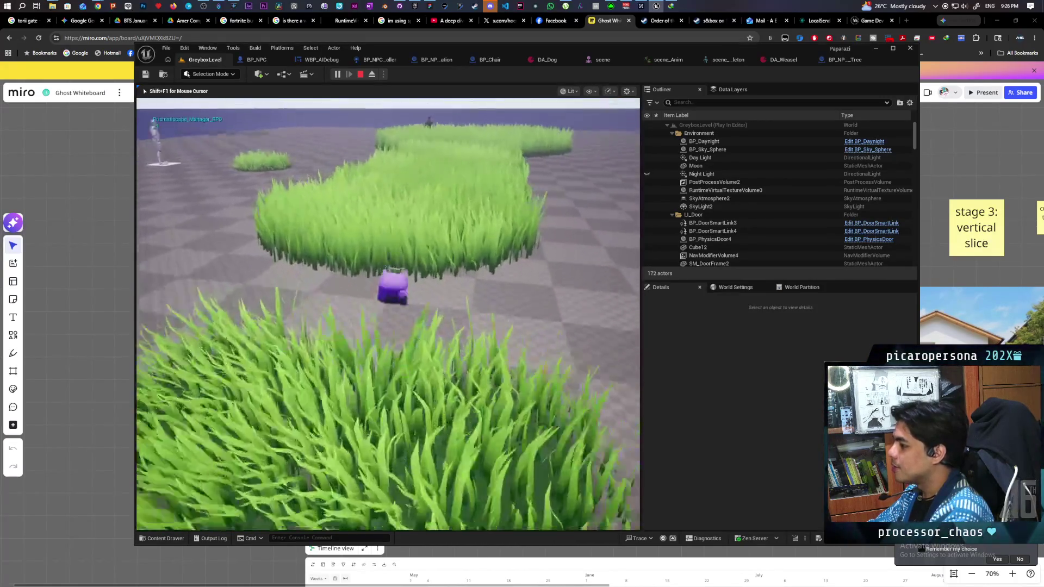
- Run the weasel through tall grass, past the pumpkins and NPCs, along the sand path, then stop playing
key(w)
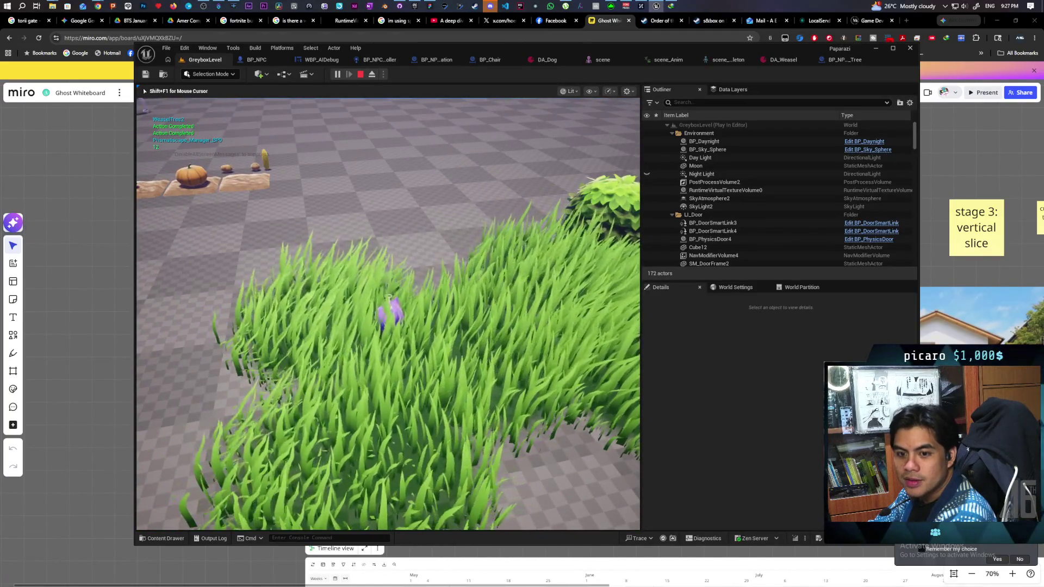
key(a)
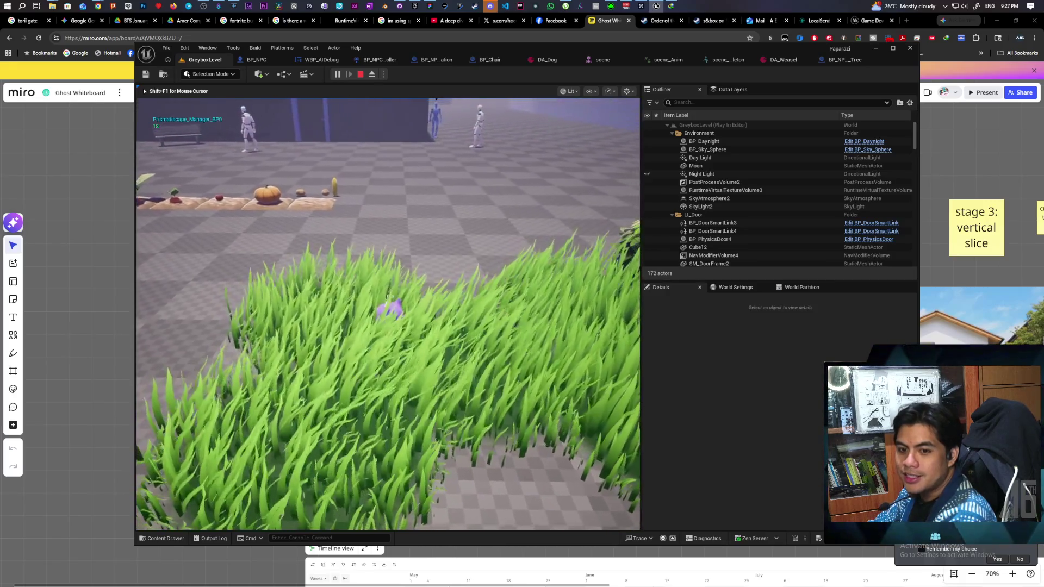
key(w)
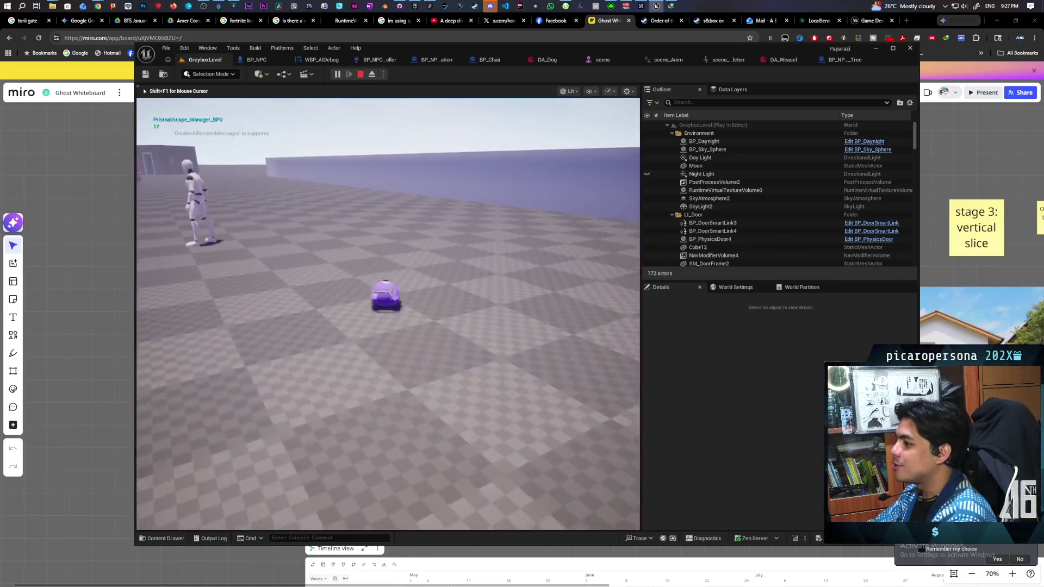
key(w)
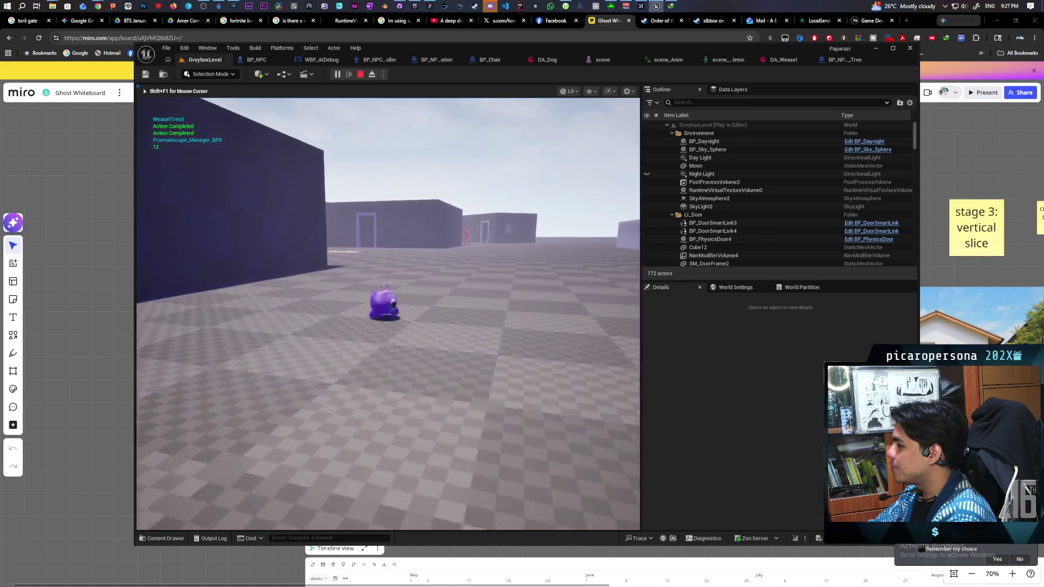
key(w)
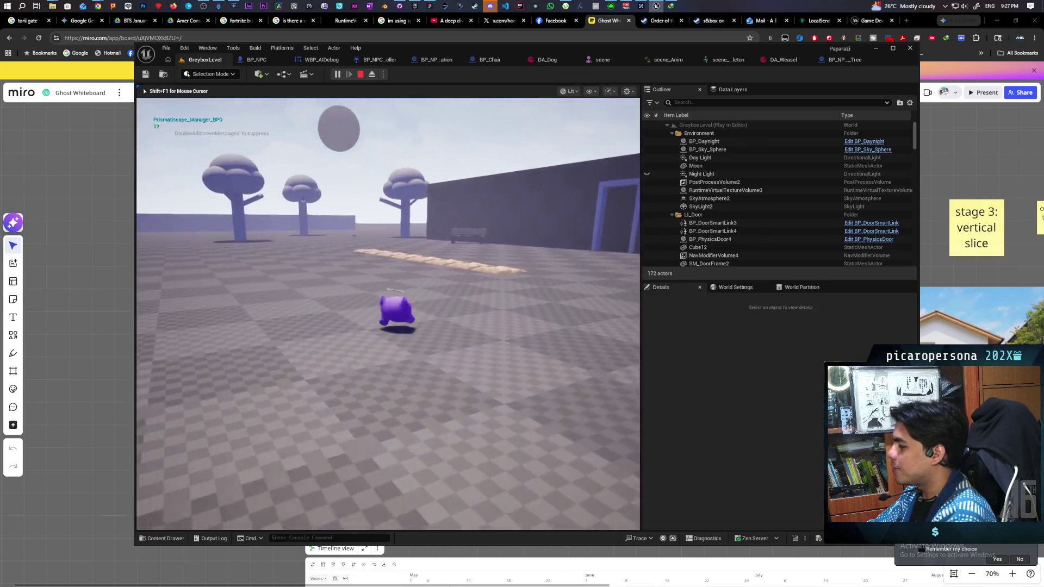
key(w)
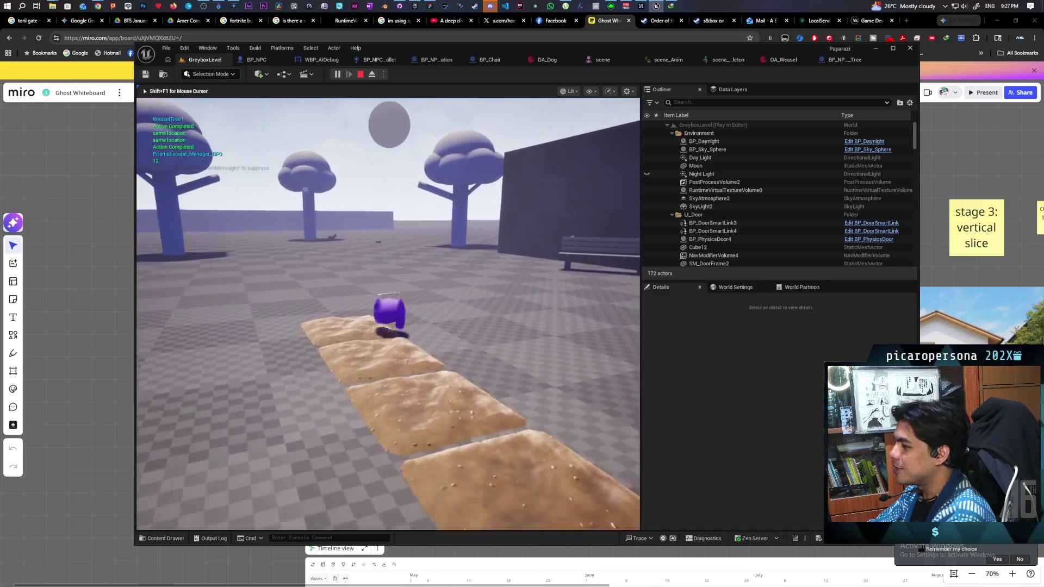
key(w)
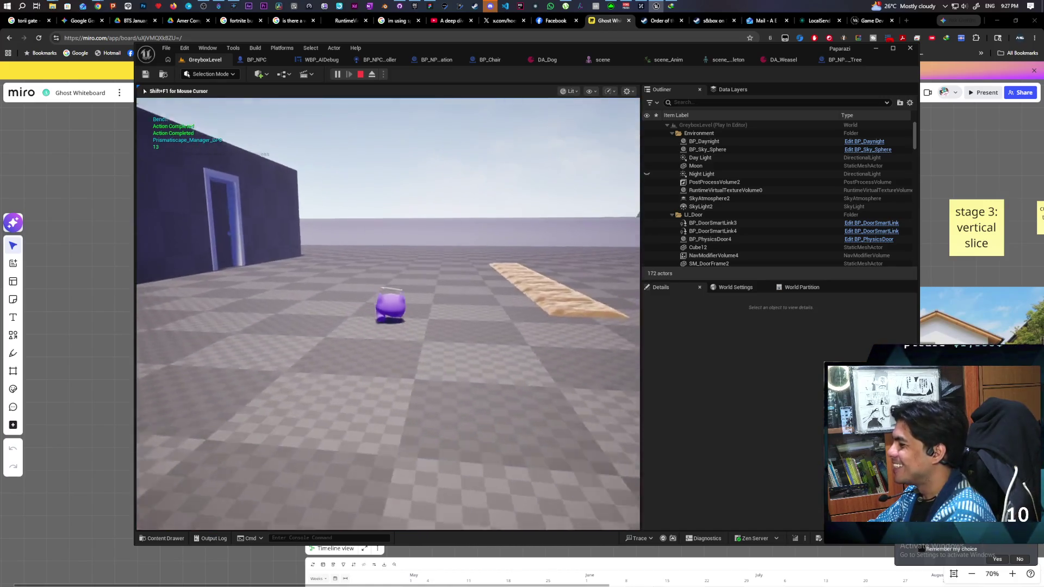
key(w)
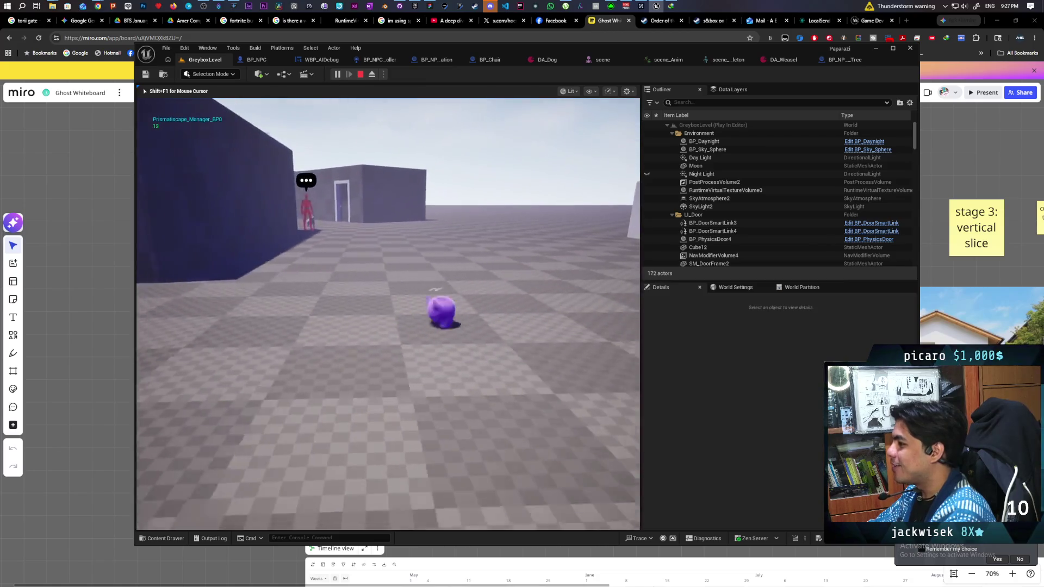
key(Escape)
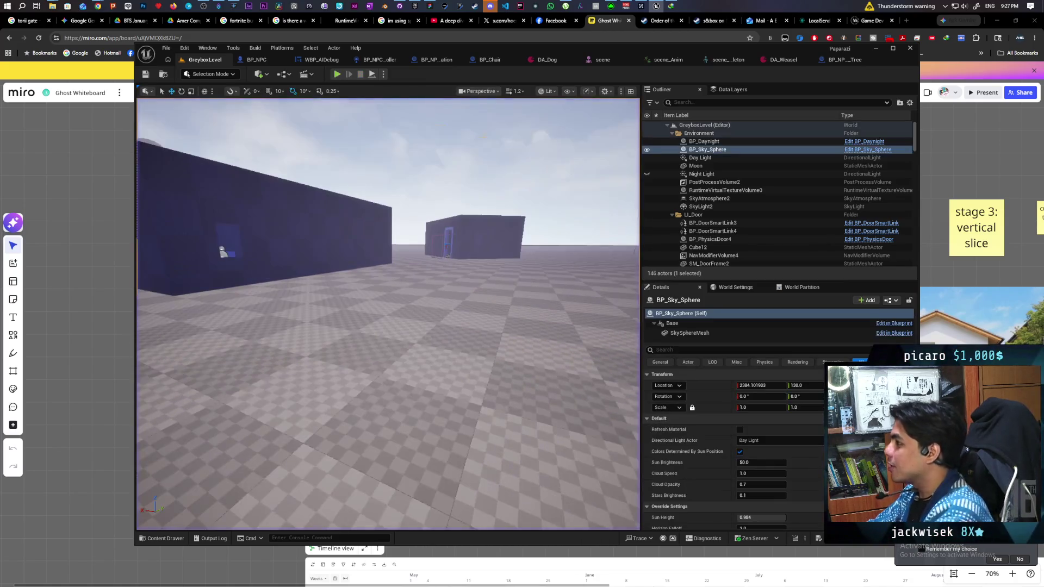
- Untick BP_NPC's Debug Avoid default value so it starts off
click(318, 60)
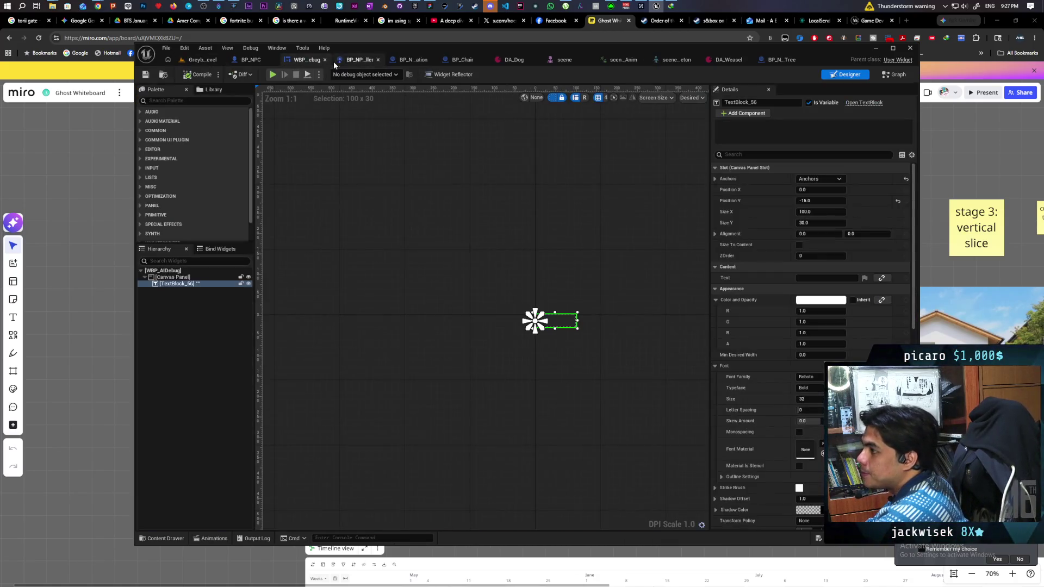
click(251, 60)
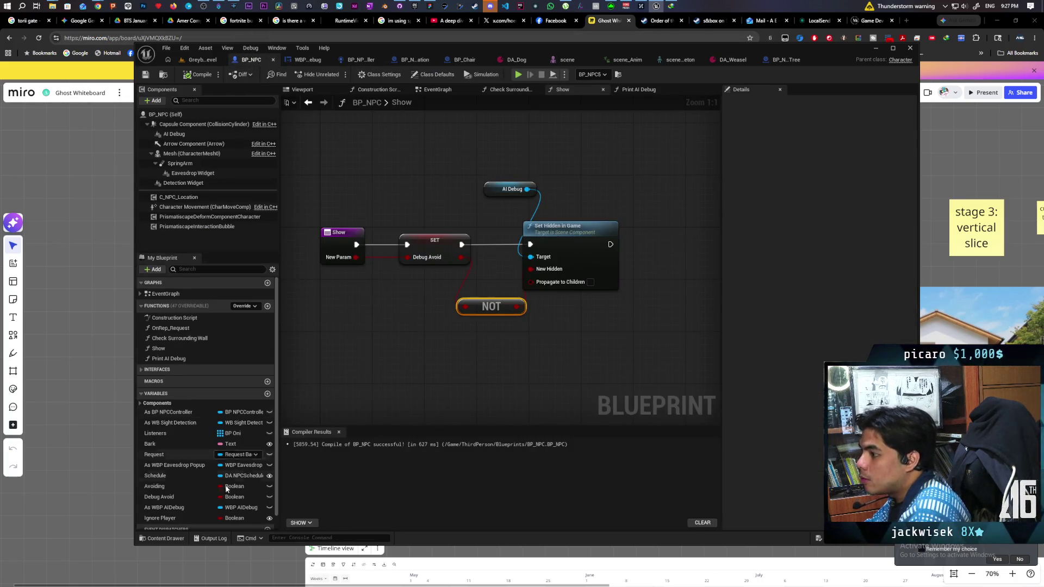
scroll(183, 489, down, 2)
click(179, 501)
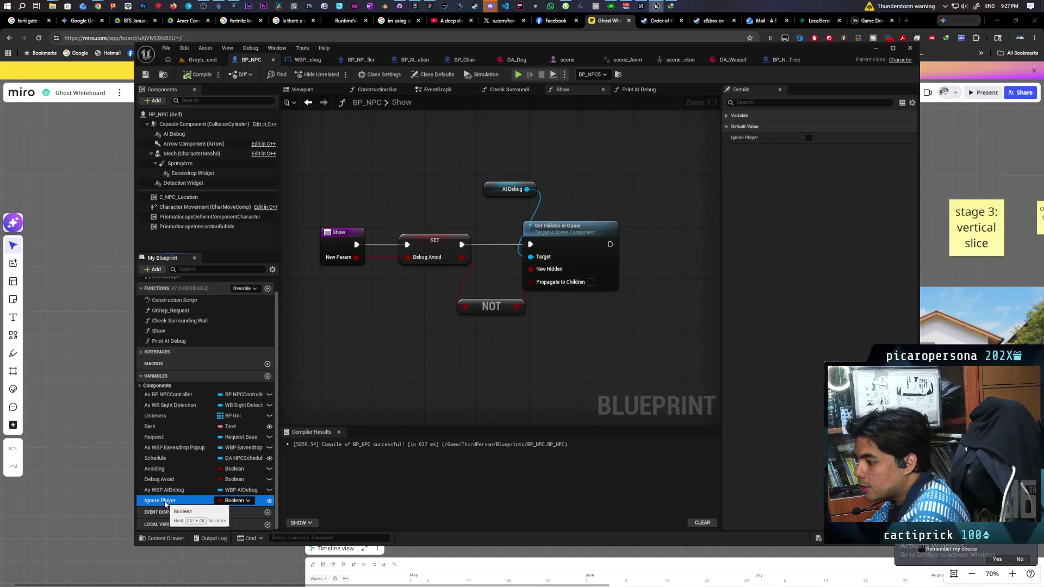
click(170, 480)
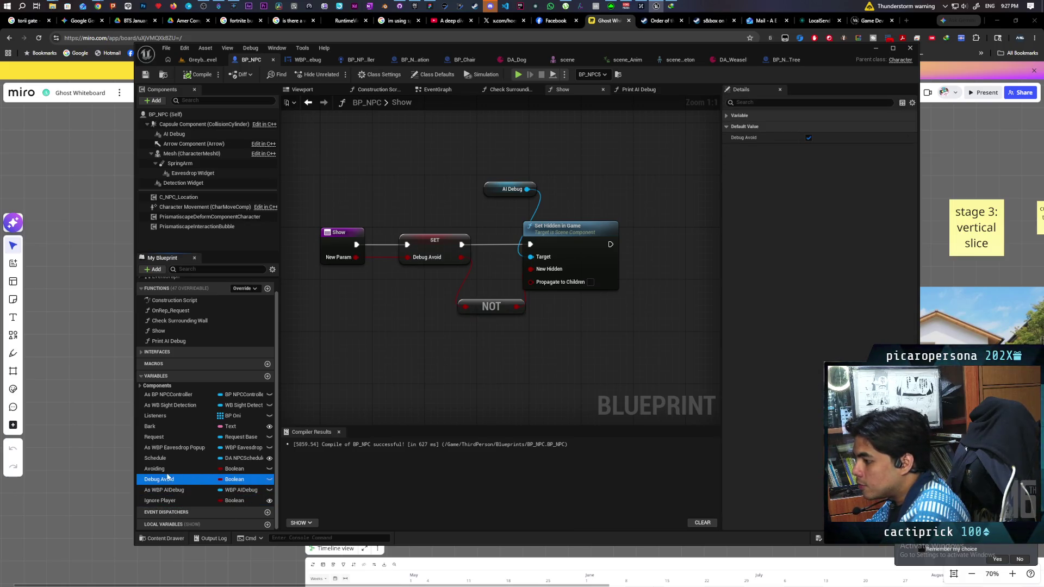
click(809, 137)
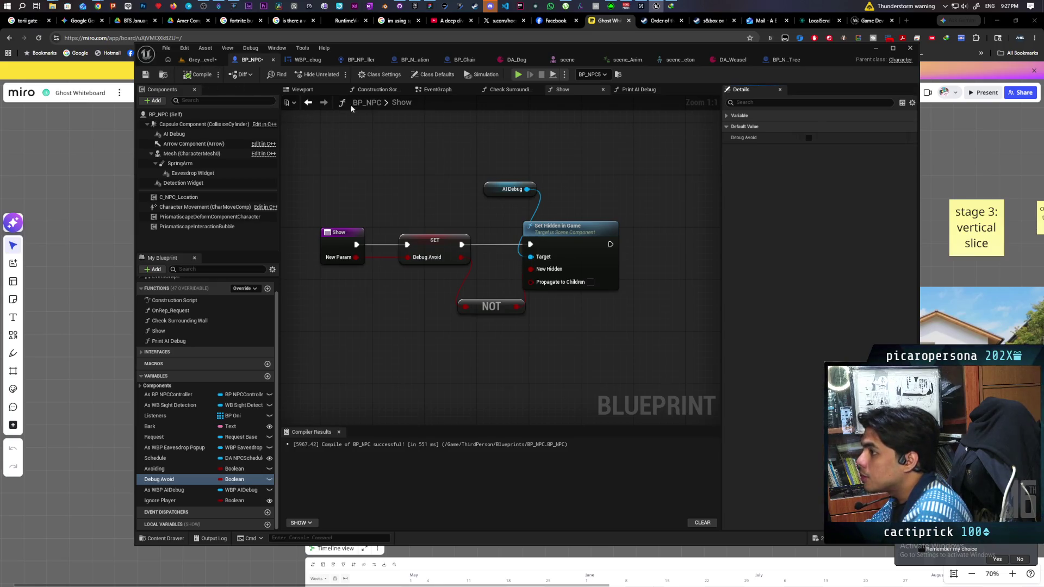
- Pan the EventGraph to the AI MoveTo and Line Trace nodes and add a Get As BP NPCController node
click(440, 89)
scroll(544, 288, down, 2)
scroll(609, 278, up, 2)
mouse_move(494, 286)
mouse_down()
mouse_move(590, 248)
mouse_move(583, 274)
mouse_up()
scroll(559, 276, down, 1)
scroll(583, 274, up, 1)
mouse_move(538, 249)
mouse_down()
mouse_move(600, 246)
mouse_move(561, 240)
mouse_move(462, 257)
mouse_up()
scroll(474, 322, up, 2)
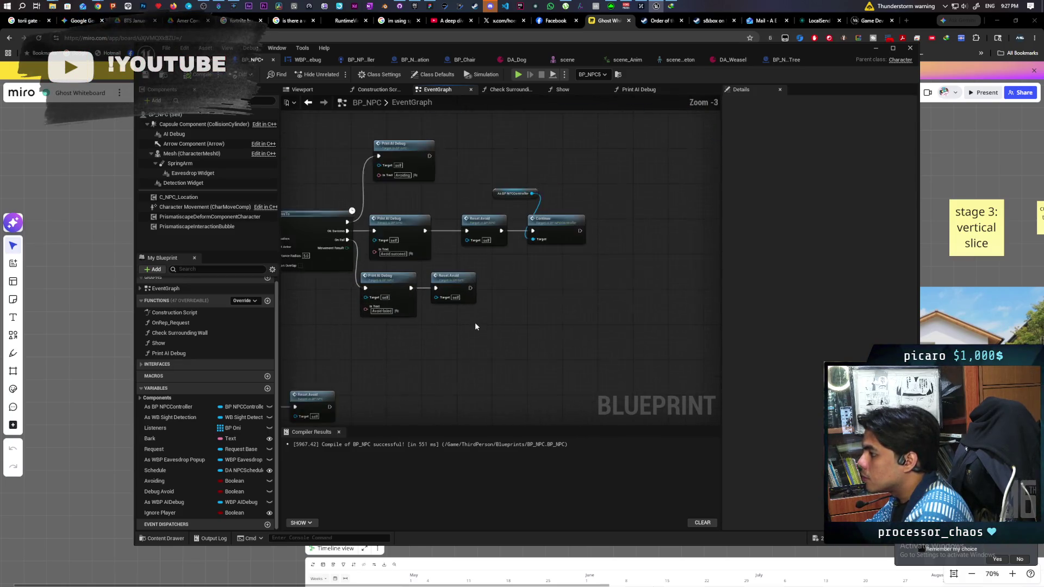
scroll(407, 319, down, 2)
mouse_move(408, 320)
mouse_down()
mouse_move(426, 334)
mouse_move(506, 322)
mouse_up()
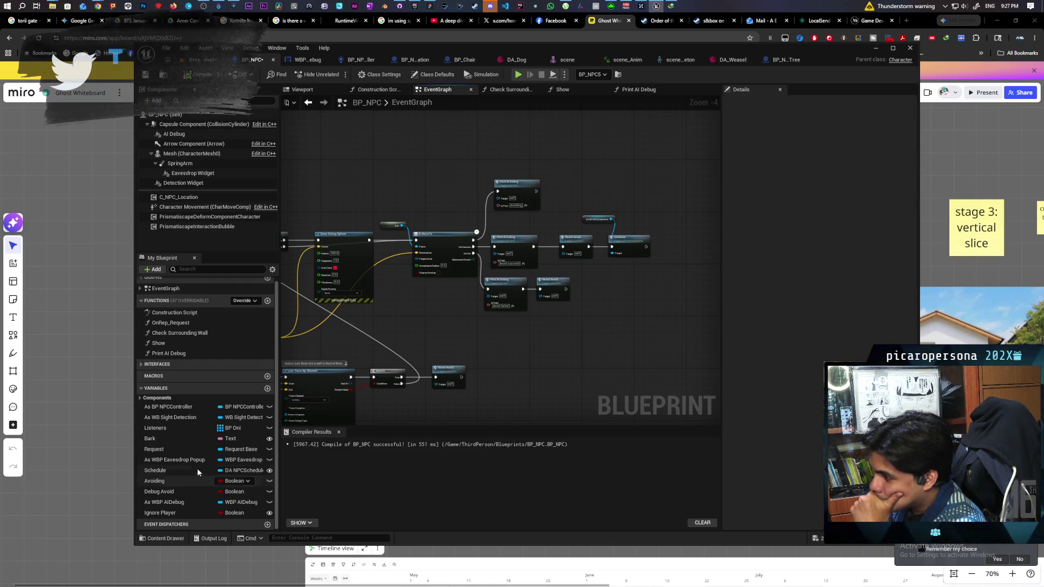
mouse_move(169, 406)
mouse_down()
mouse_move(530, 344)
mouse_move(517, 334)
mouse_move(562, 354)
mouse_move(589, 319)
mouse_up()
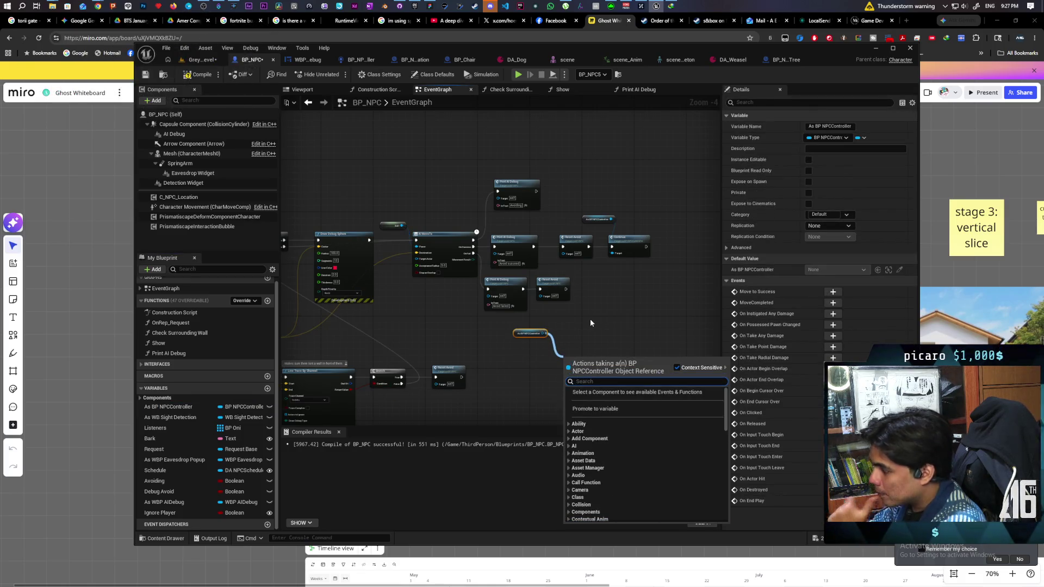
- Add a Get Gameplay Tags node and a Has Tag check set to AI States.Seeing
text(get seeing)
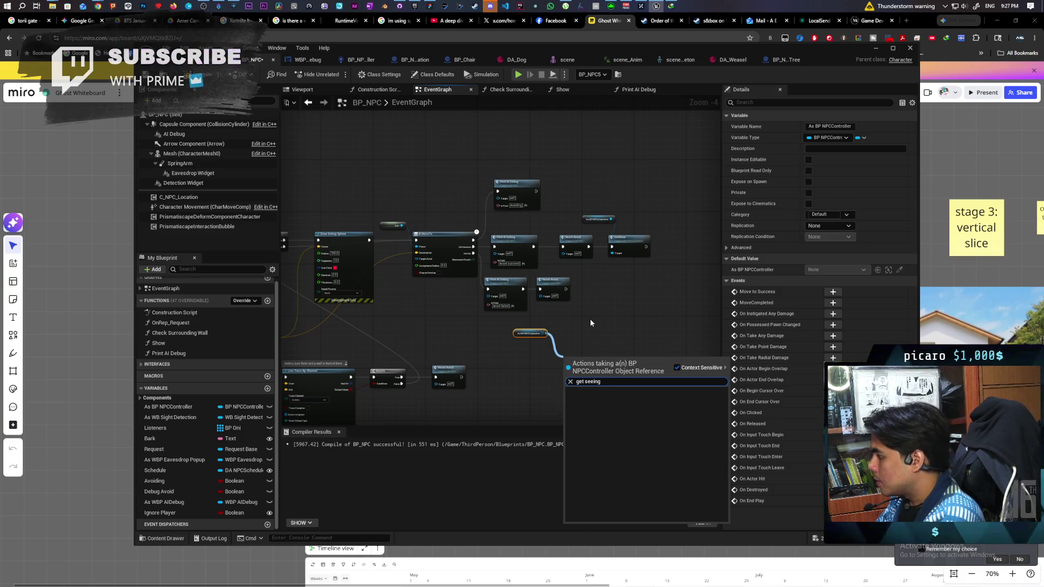
key(BackSpace)
key(BackSpace)
key(BackSpace)
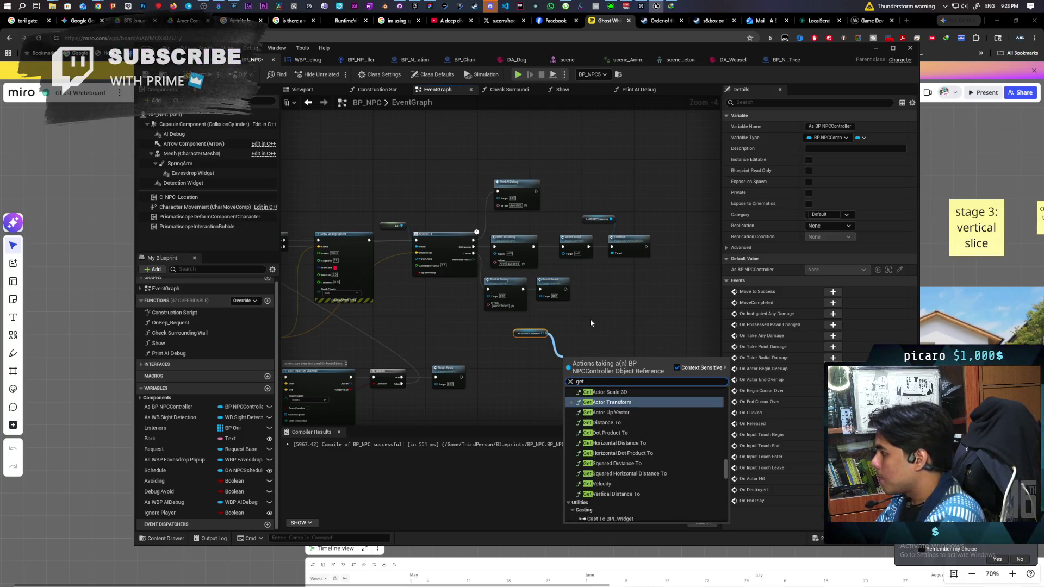
text(tag)
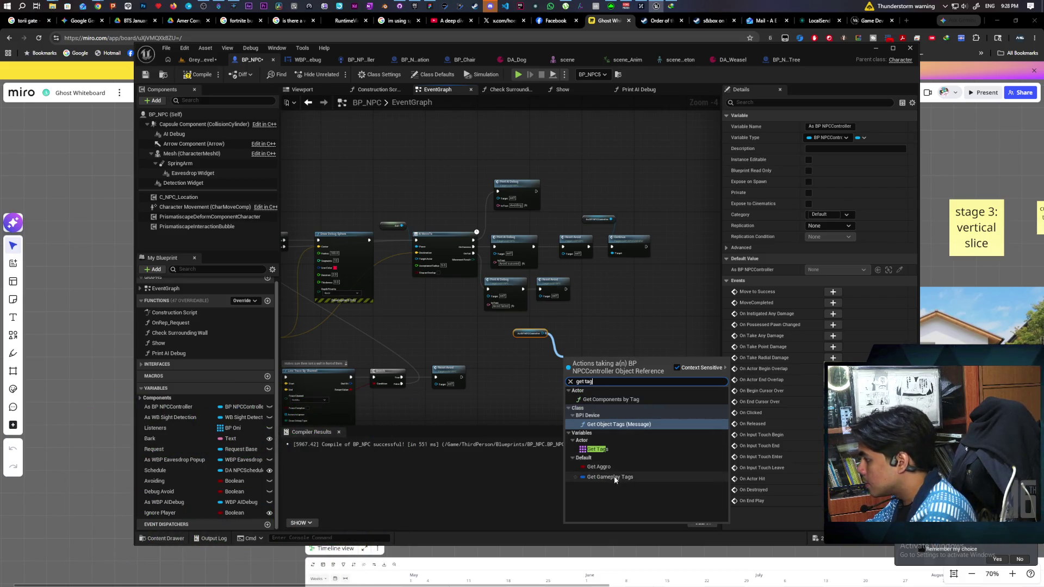
click(611, 477)
scroll(592, 356, up, 4)
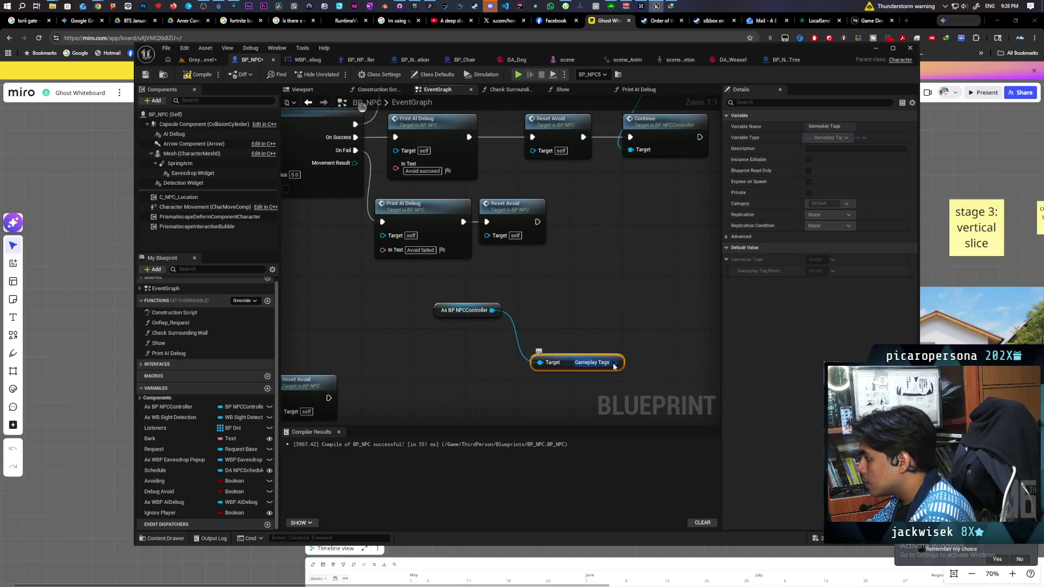
drag(614, 362, 621, 293)
text(has ta)
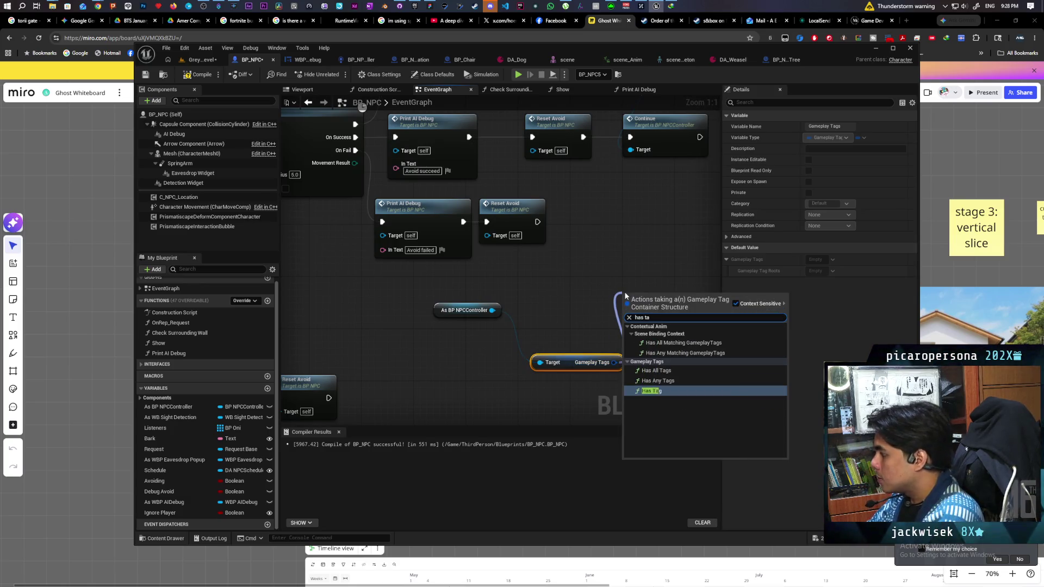
key(Return)
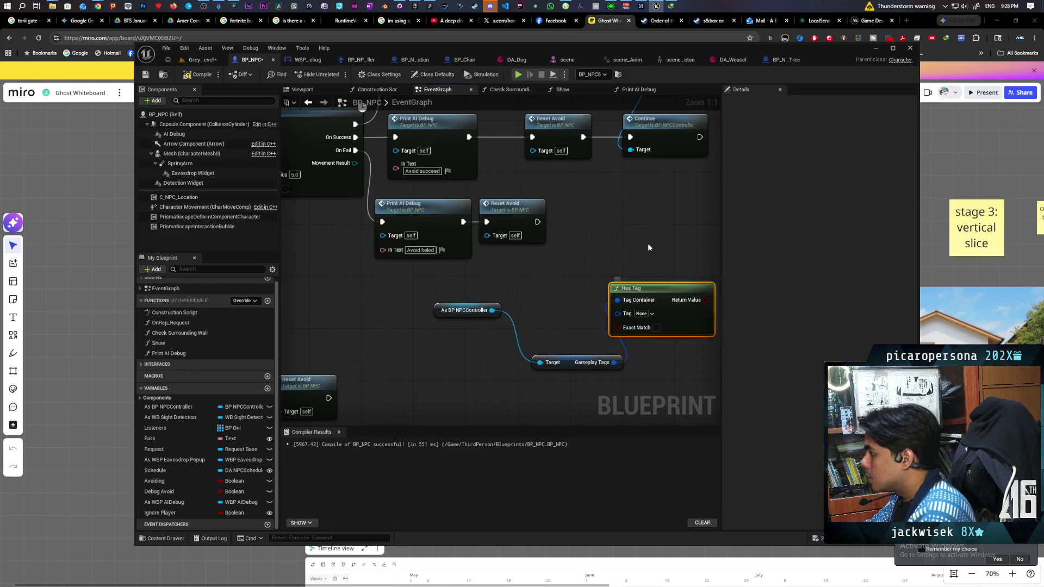
drag(661, 314, 624, 243)
click(612, 248)
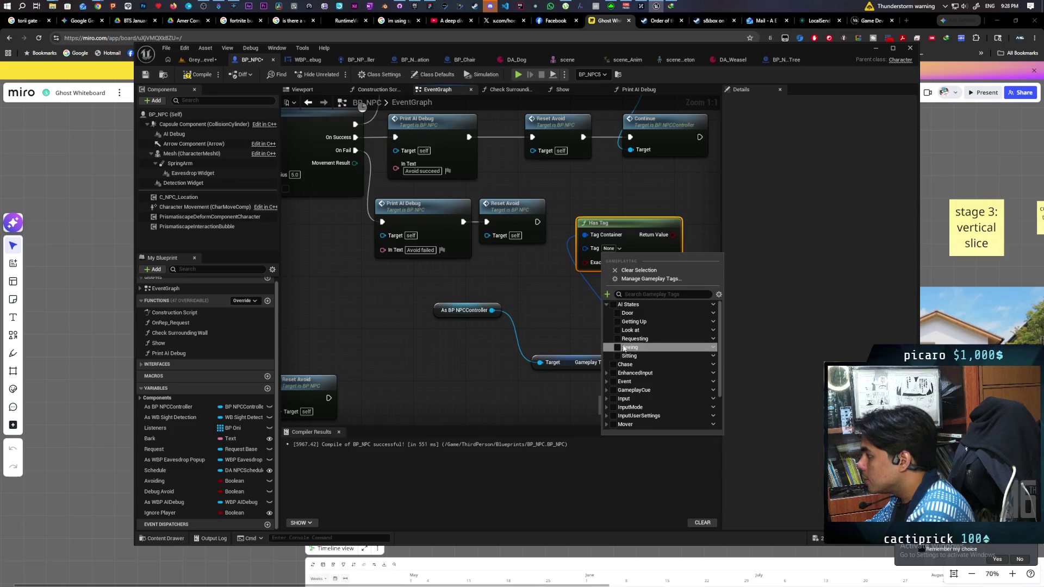
click(617, 347)
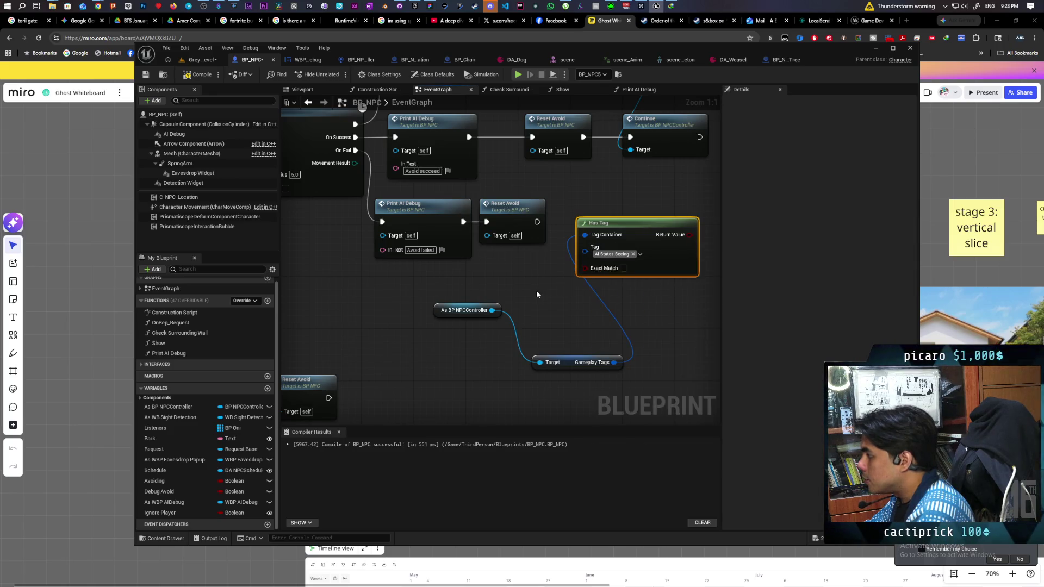
mouse_move(643, 233)
mouse_down()
mouse_move(598, 278)
mouse_move(567, 262)
mouse_up()
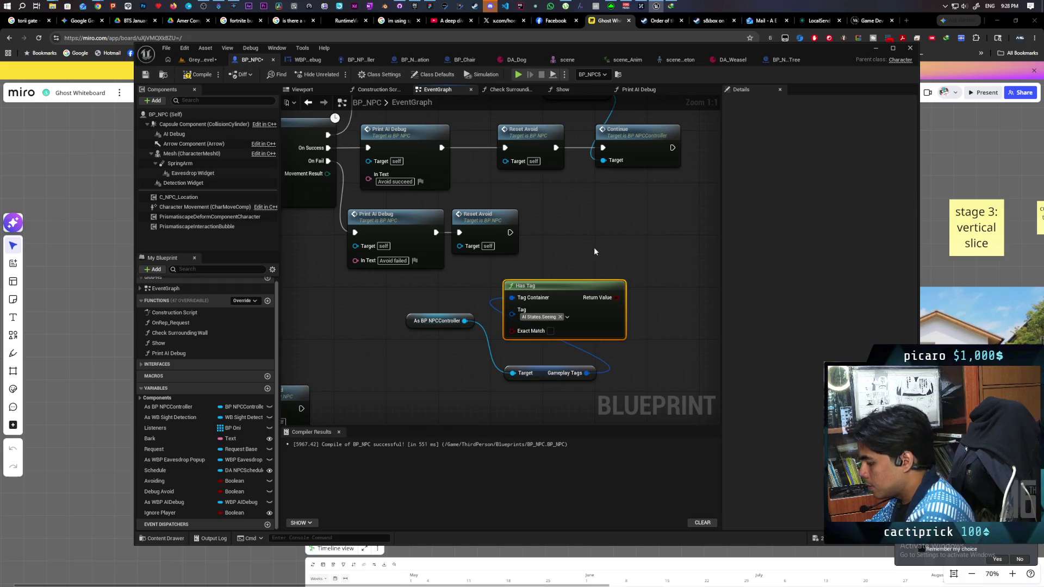
- Add a Branch after the lower Reset Avoid, using the Has Tag result as its condition
click(578, 223)
drag(510, 232, 592, 229)
drag(616, 297, 570, 245)
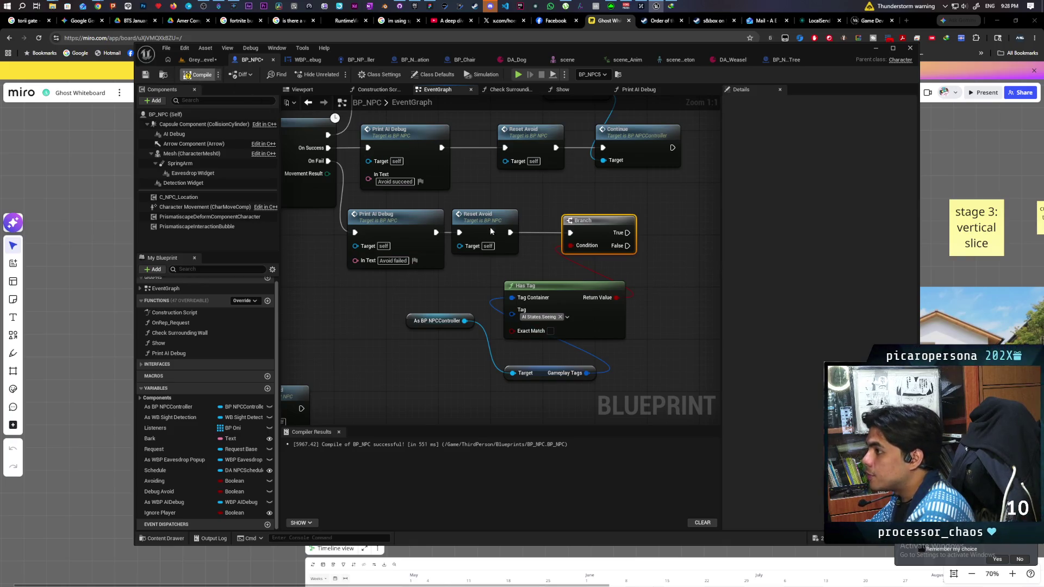
scroll(519, 212, down, 4)
- Wire the line-trace Branch's True pin into the Capsule Trace For Objects exec input
mouse_move(520, 212)
mouse_down()
mouse_move(416, 216)
mouse_move(429, 196)
mouse_up()
scroll(429, 201, up, 2)
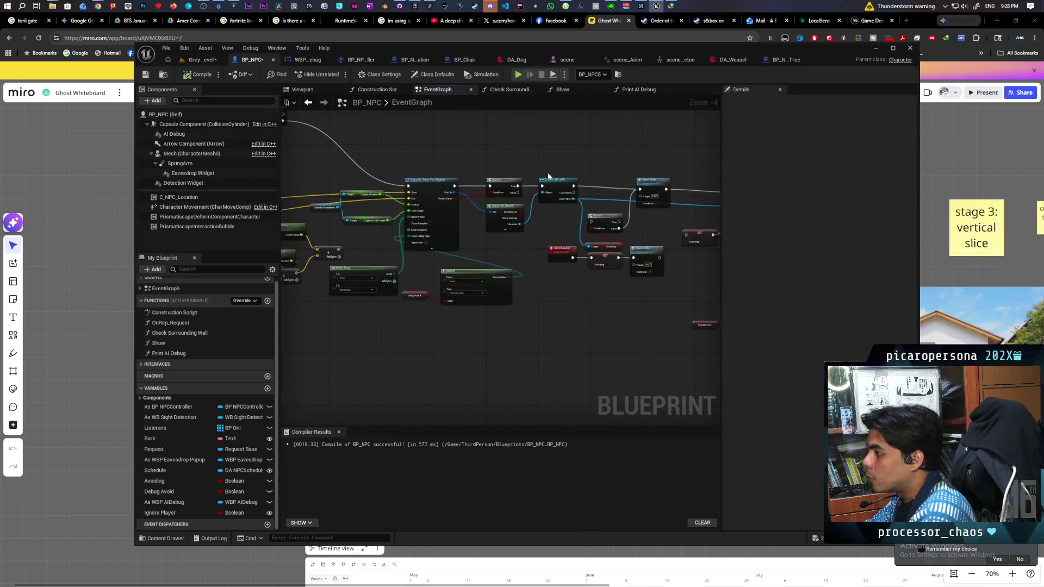
mouse_move(406, 158)
mouse_down()
mouse_move(518, 160)
mouse_move(654, 198)
mouse_move(356, 210)
mouse_move(492, 198)
mouse_move(571, 172)
mouse_move(631, 168)
mouse_move(687, 275)
mouse_move(526, 271)
mouse_move(636, 281)
mouse_move(668, 283)
mouse_move(368, 252)
mouse_move(450, 248)
mouse_move(317, 216)
mouse_move(361, 196)
mouse_move(645, 175)
mouse_move(491, 259)
mouse_move(436, 264)
mouse_move(494, 268)
mouse_up()
scroll(492, 260, down, 1)
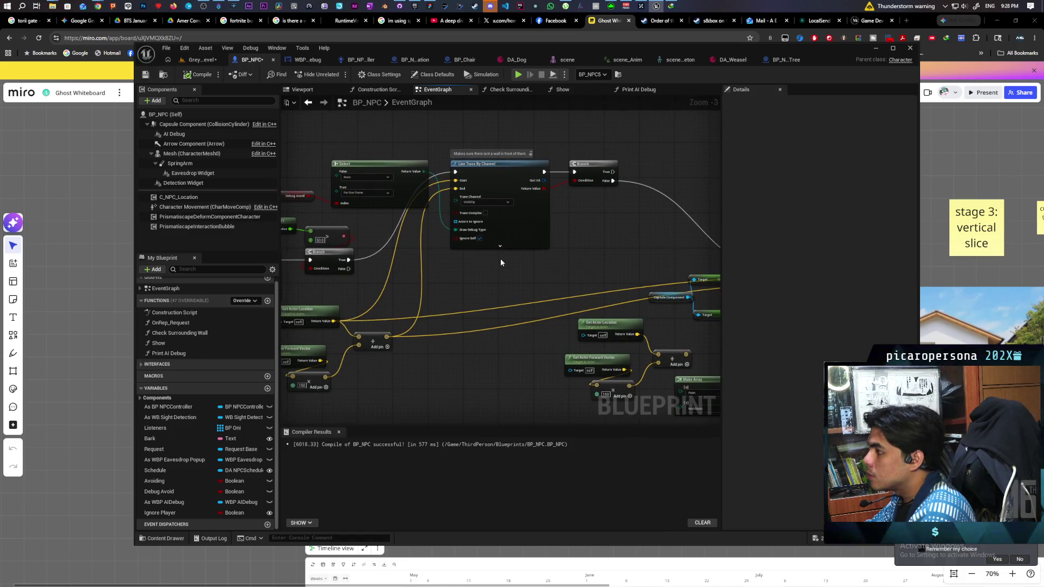
drag(598, 269, 525, 238)
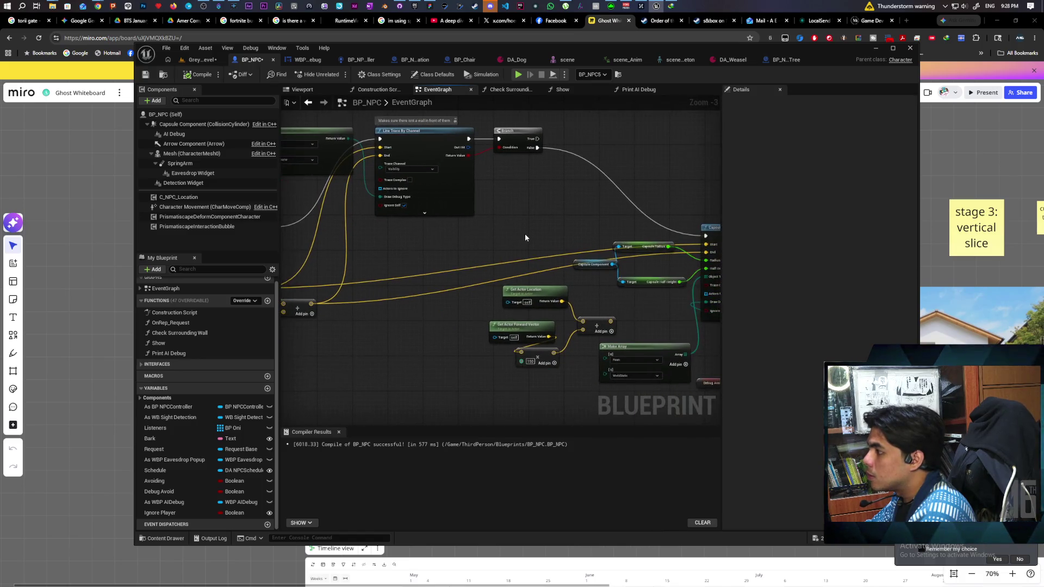
scroll(525, 238, down, 1)
drag(344, 228, 663, 234)
- Review the Capsule Trace For Objects connection and compile BP_NPC
drag(516, 203, 572, 233)
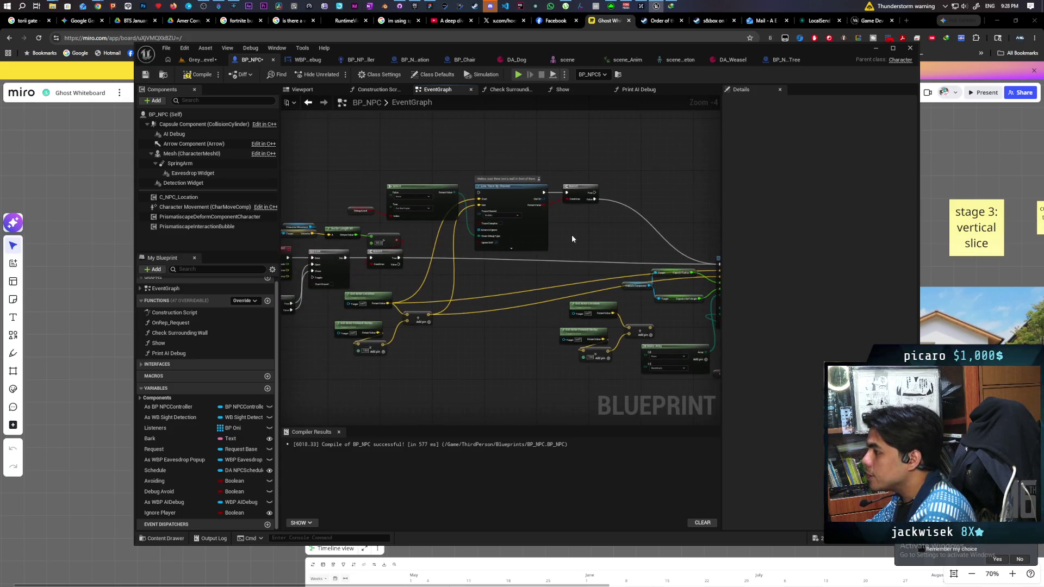
scroll(406, 181, up, 2)
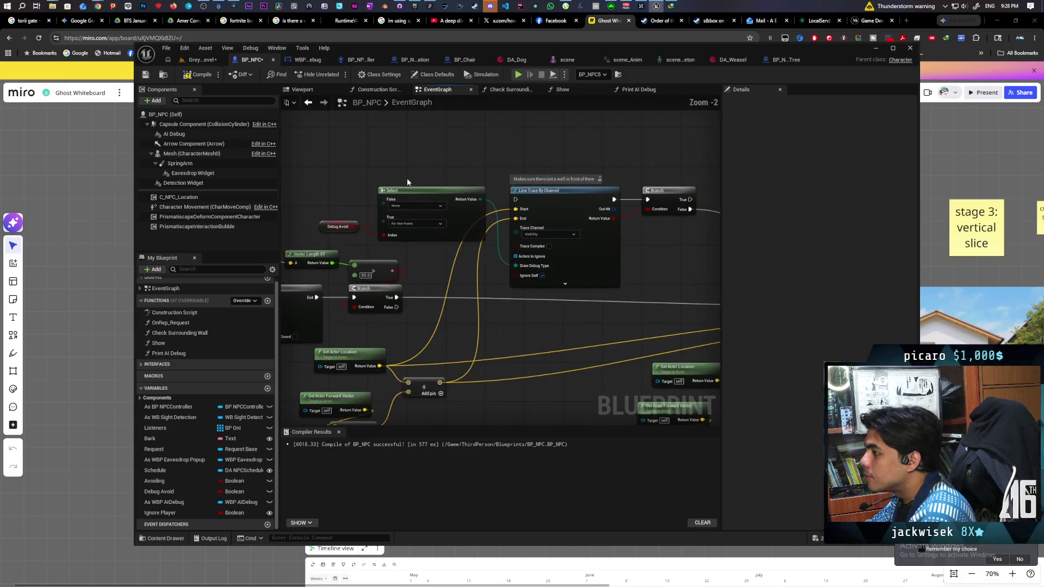
drag(550, 156, 498, 232)
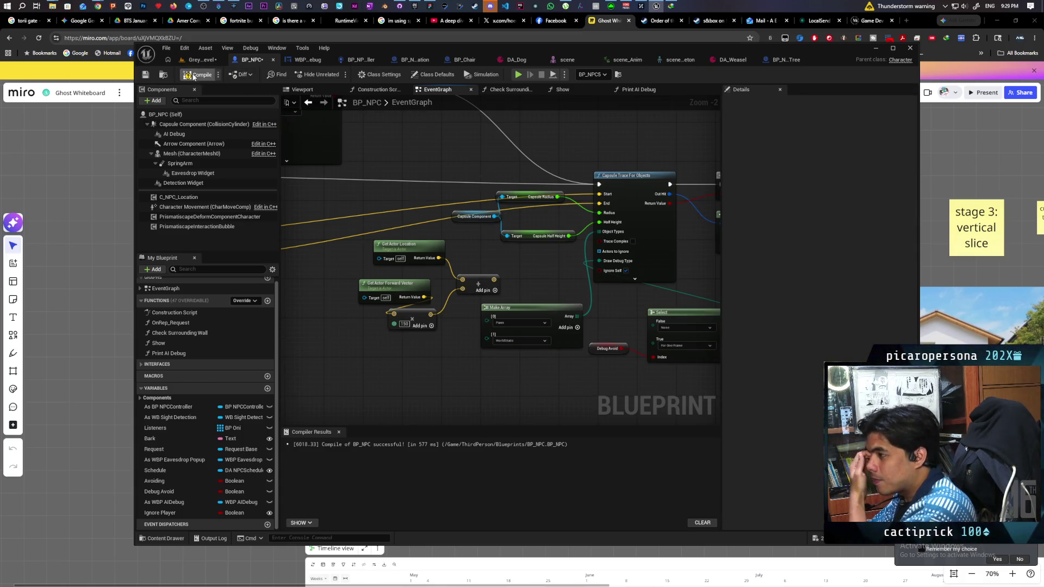
key(F7)
- Add a custom event named 'Force Avoid' and wire it to start the Capsule Trace
mouse_move(495, 186)
mouse_down()
mouse_move(426, 217)
mouse_move(532, 278)
mouse_up()
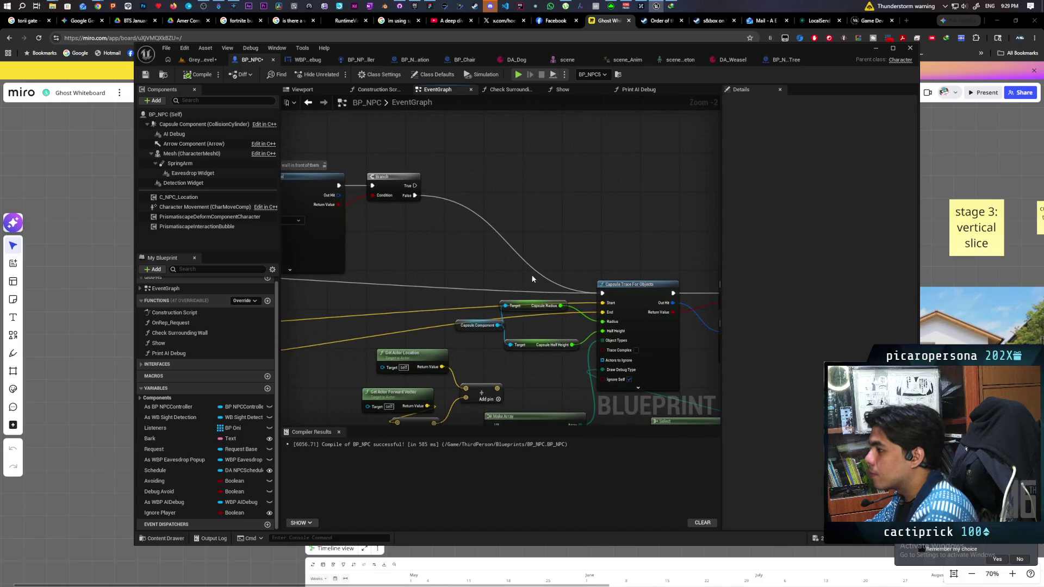
click(524, 238)
text(Forc)
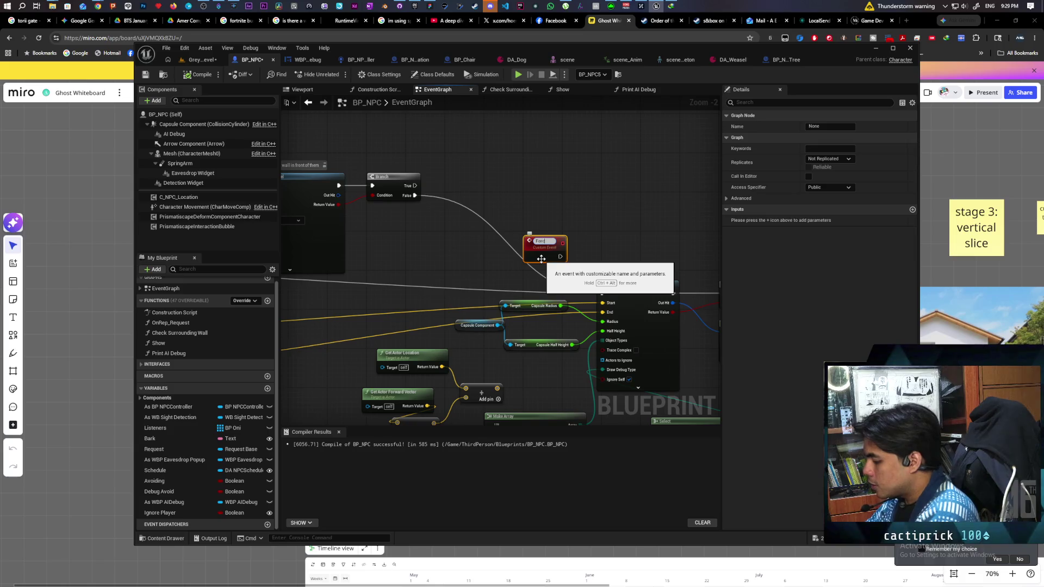
text(e Avoid)
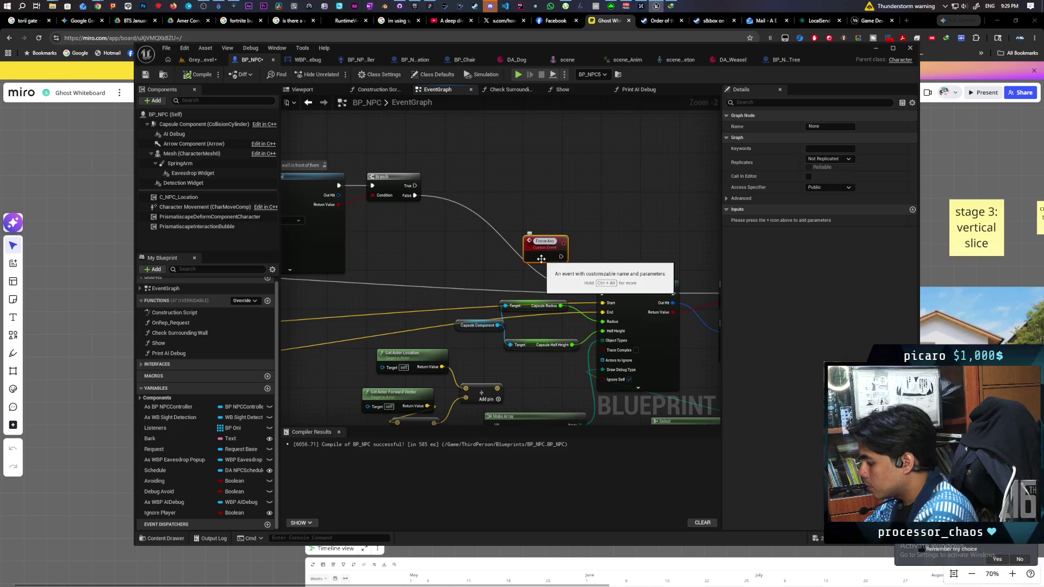
click(589, 259)
drag(560, 255, 602, 293)
- Call Force Avoid from the Seeing Branch's False output, then return to GreyboxLevel
scroll(608, 233, down, 7)
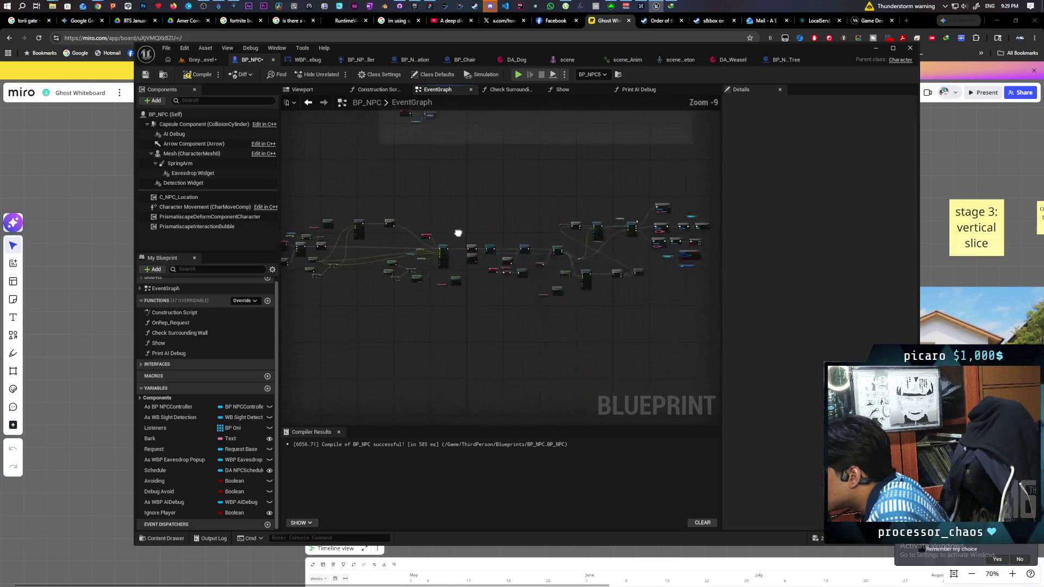
scroll(417, 206, up, 6)
drag(511, 273, 529, 270)
text(for)
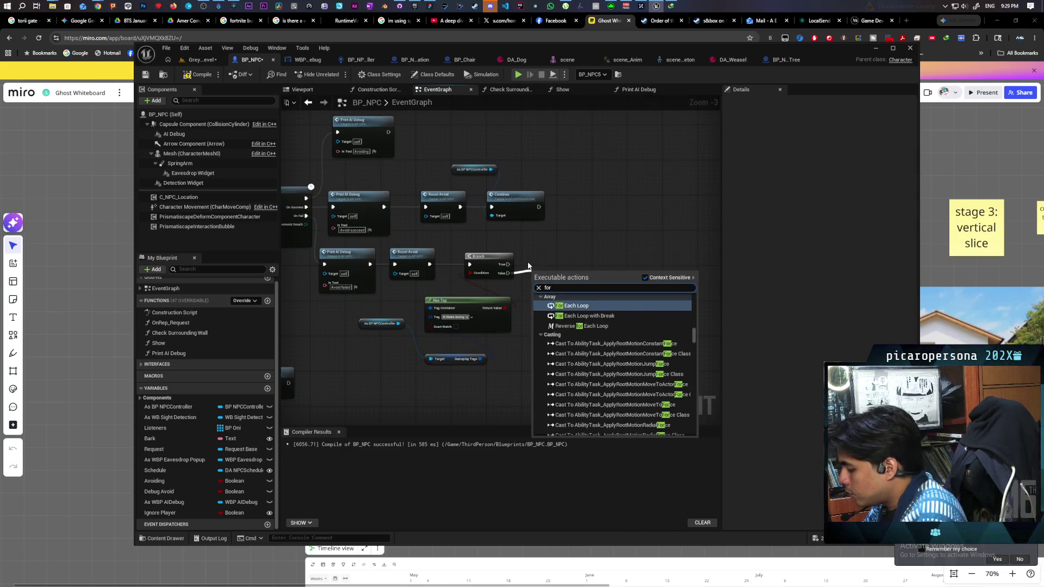
text(ce a)
key(Return)
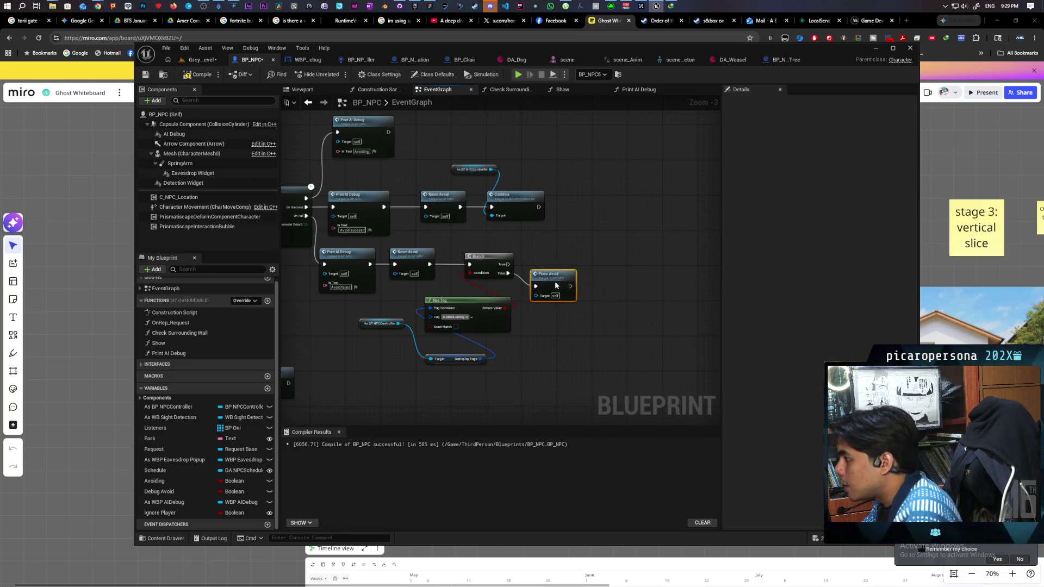
click(202, 60)
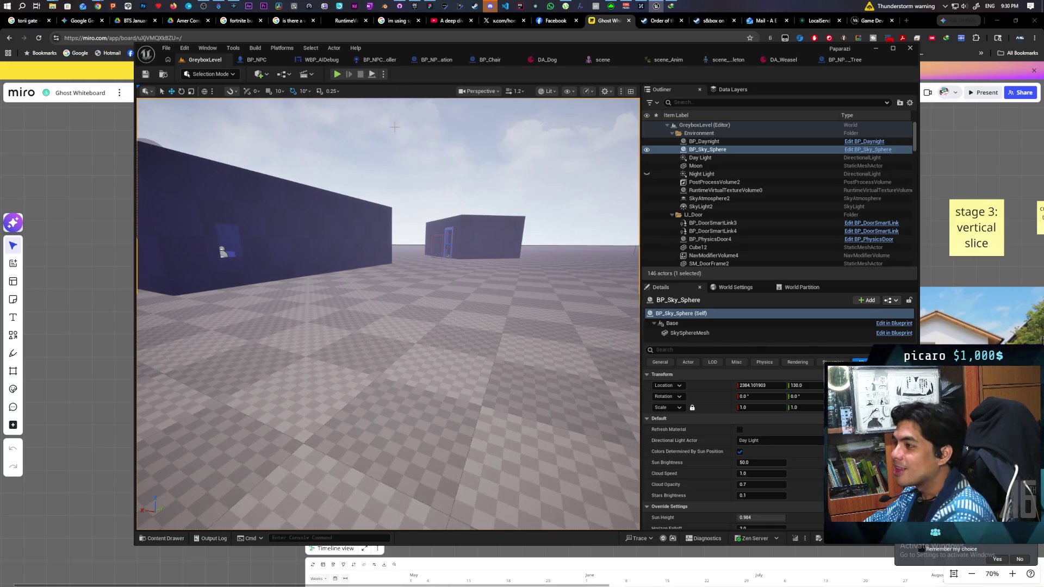
click(338, 74)
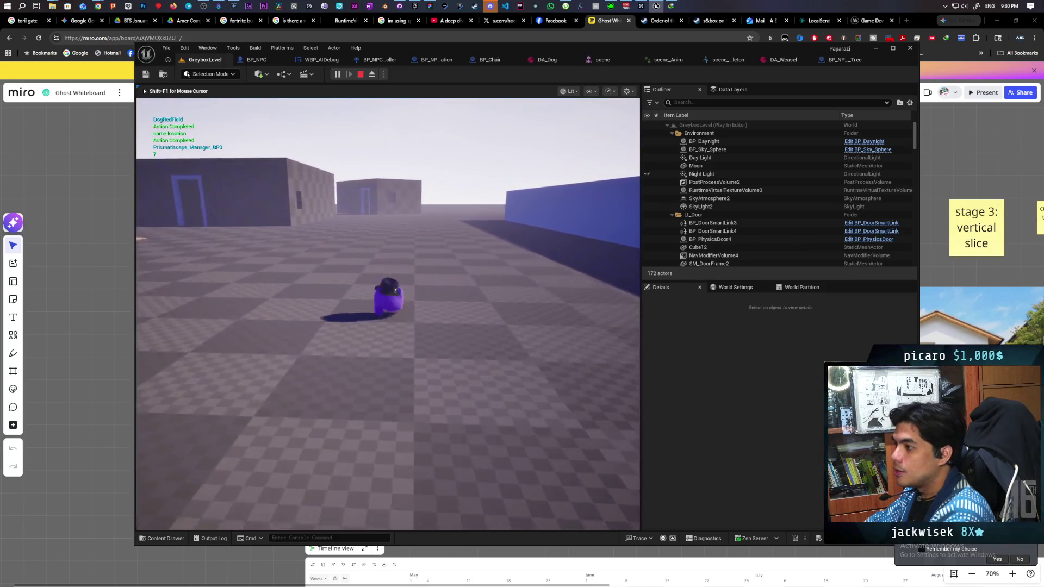
- Walk the purple character toward the red NPC, turning to look past the wall
key(w)
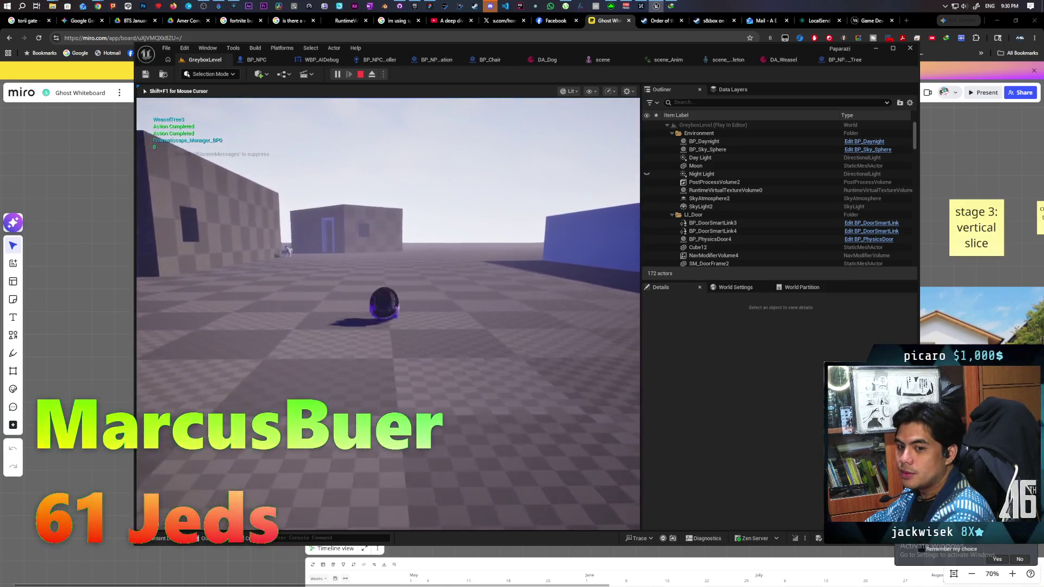
key(w)
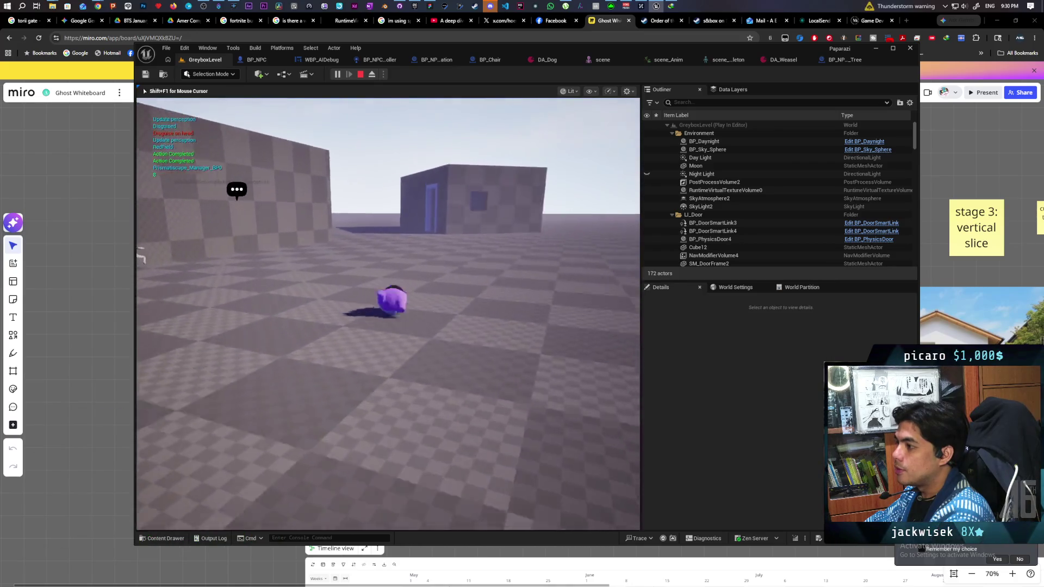
key(w)
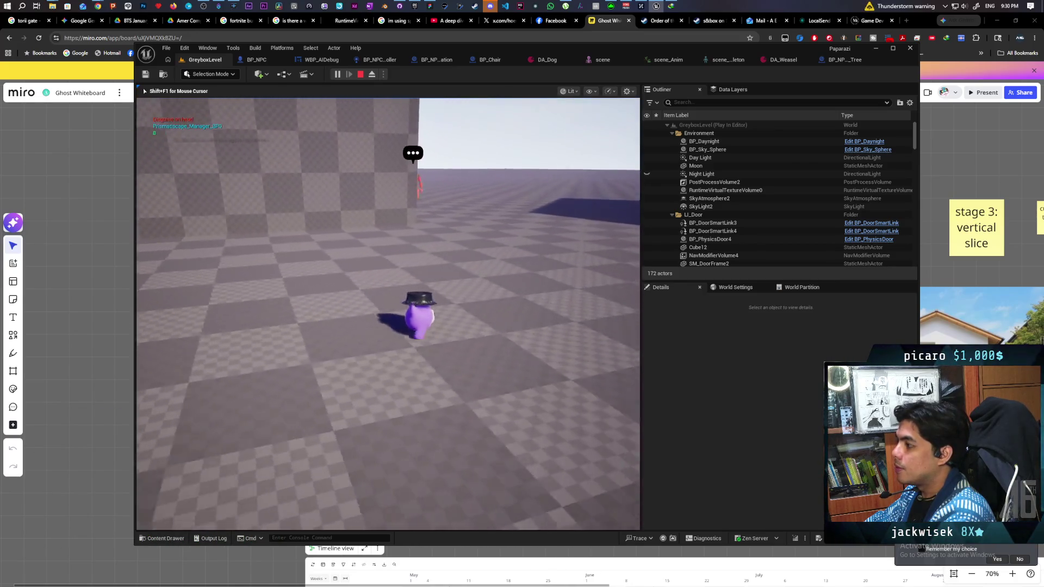
key(w)
key(a)
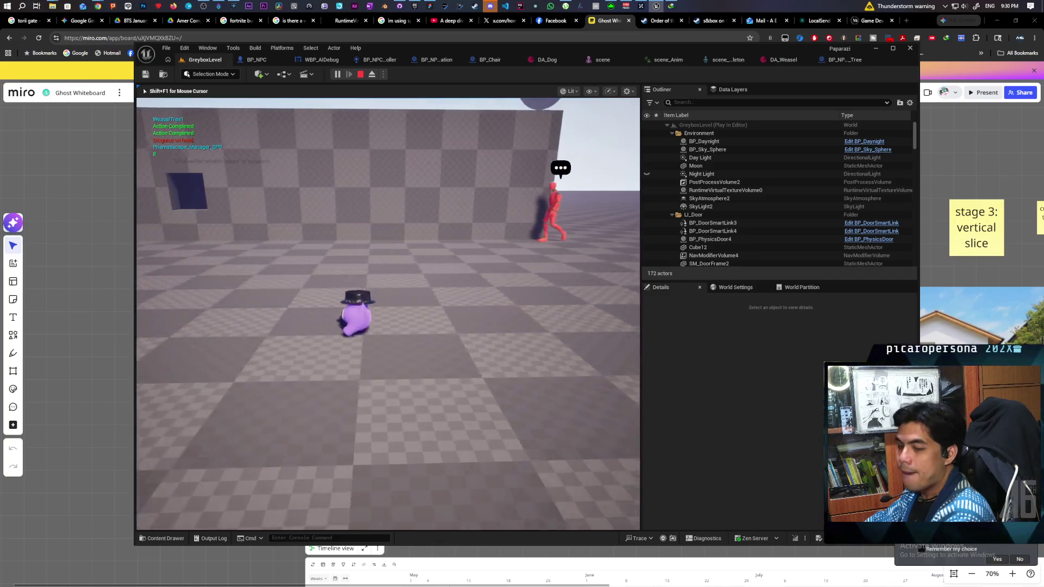
key(d)
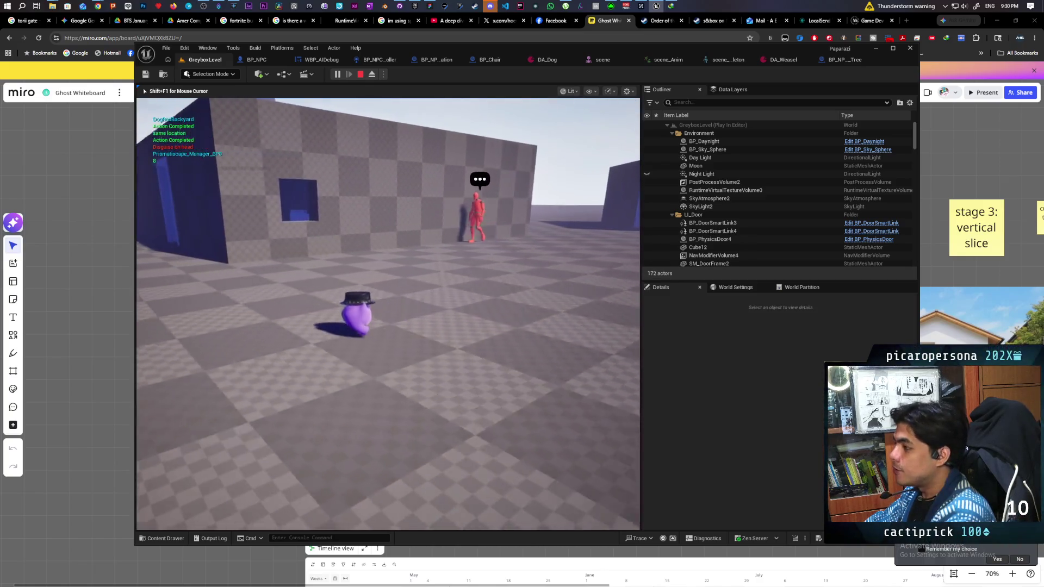
key(w)
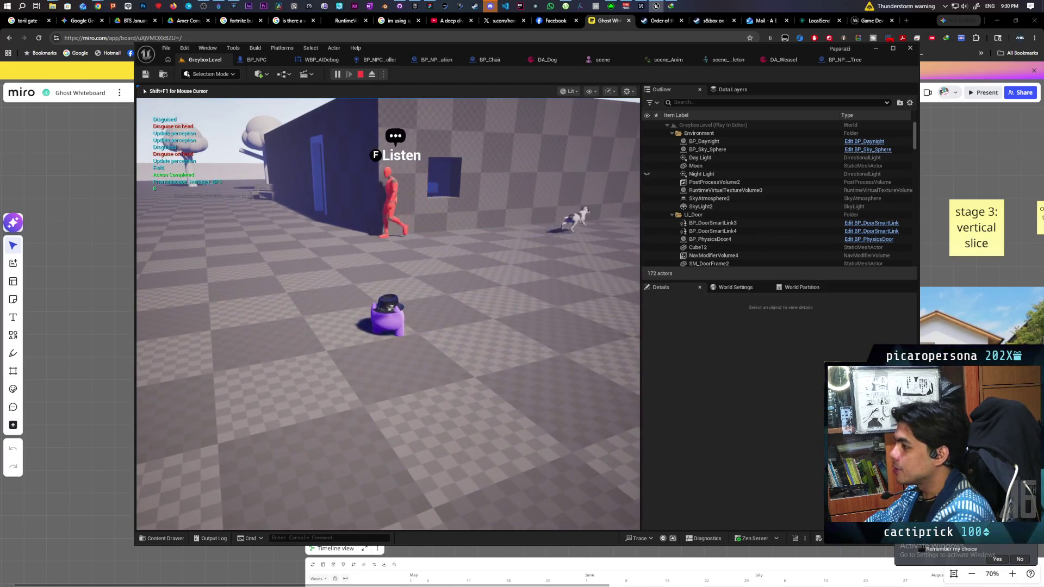
key(d)
- Toggle the console, then sidestep the character right near the red NPC
key(grave)
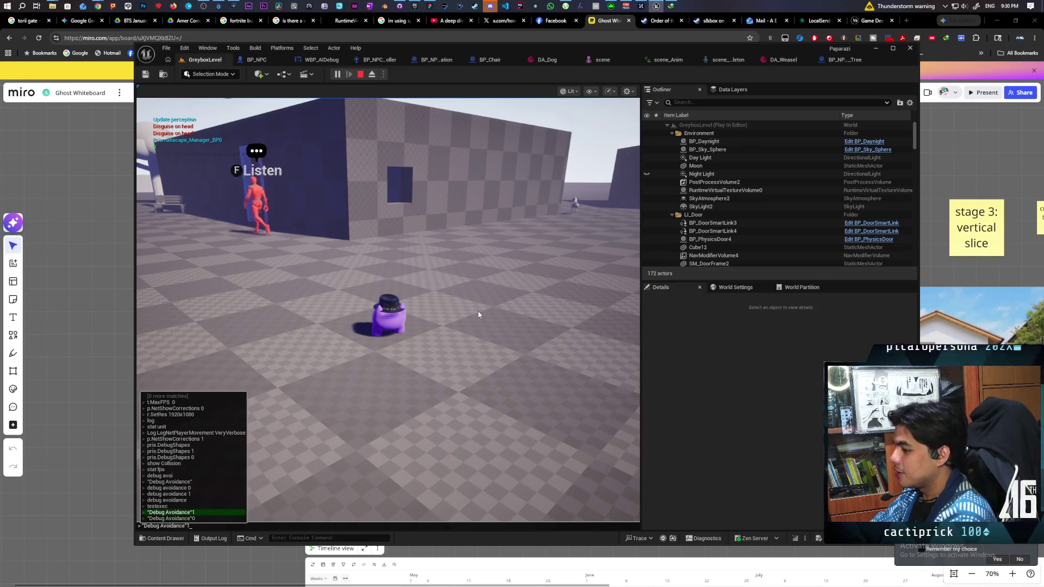
key(grave)
click(479, 314)
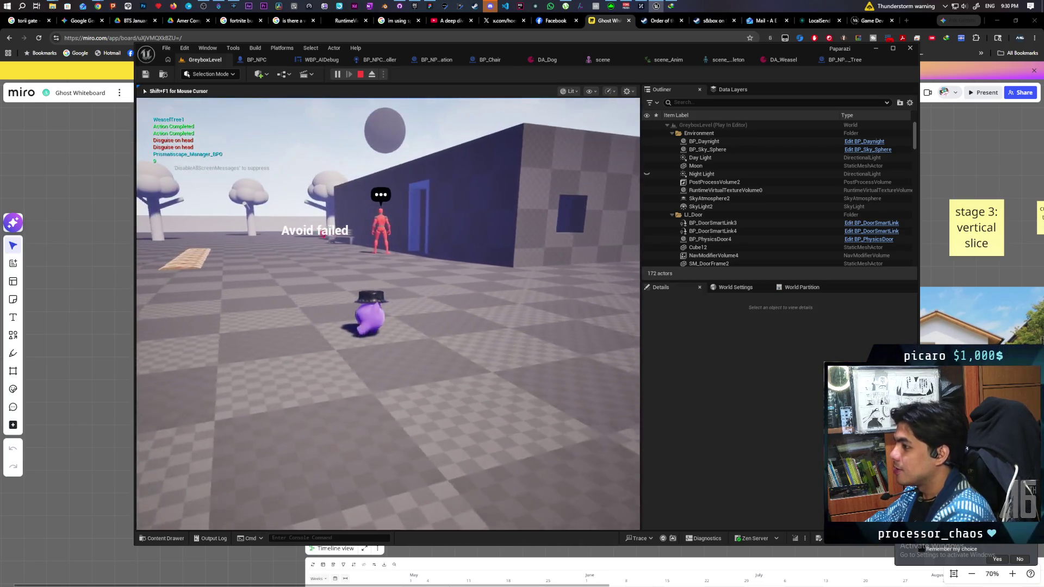
key(d)
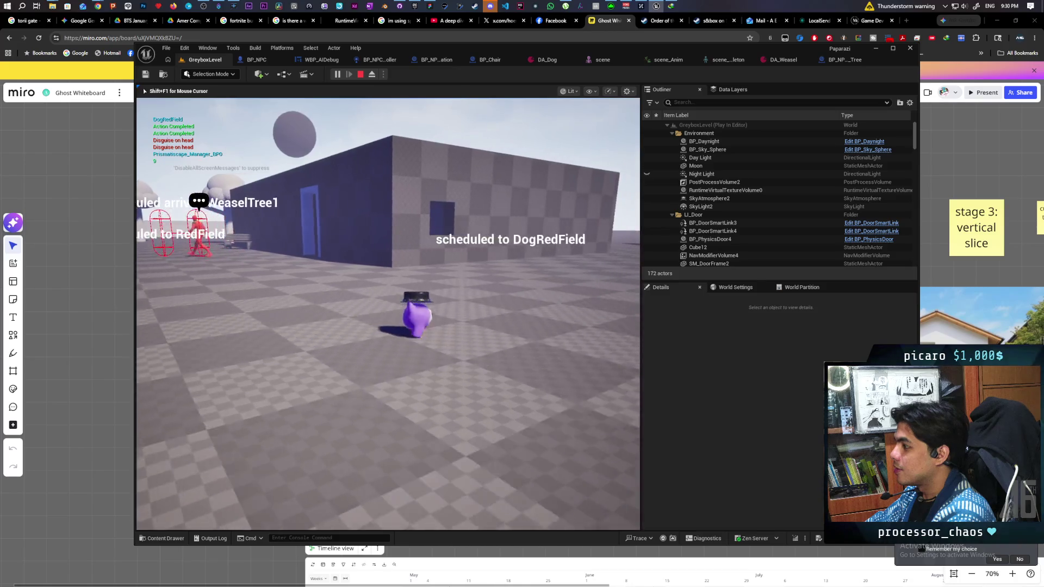
key(d)
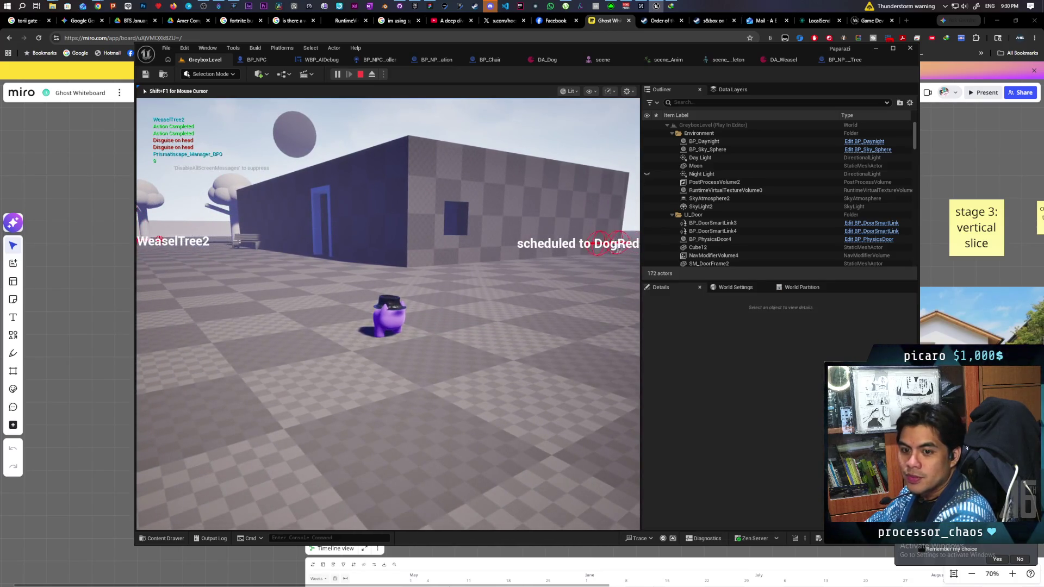